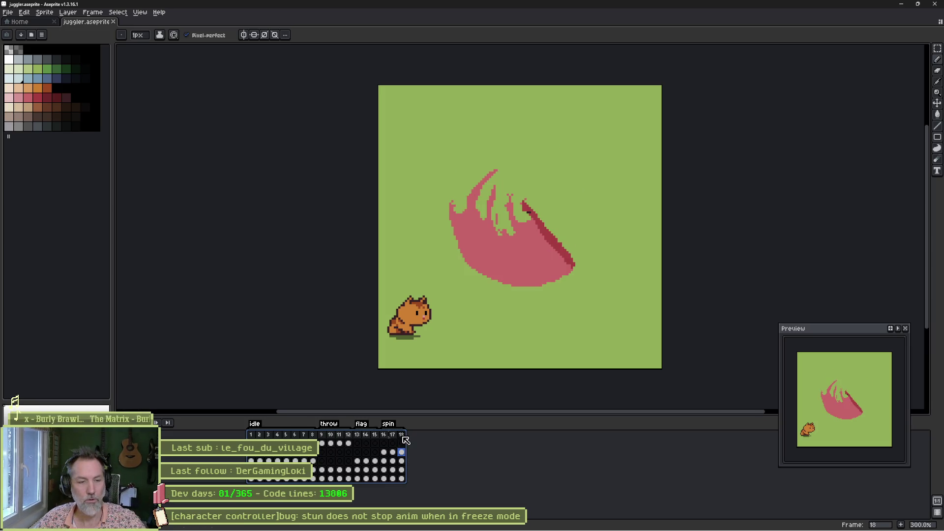
Play the juggler animation in Aseprite, then minimize Aseprite to bring back Godot.
key(Return)
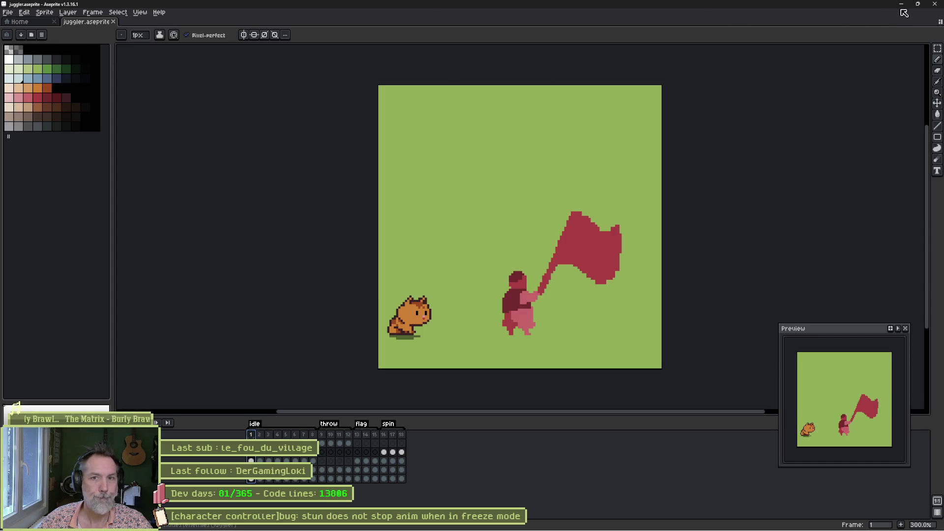
click(900, 5)
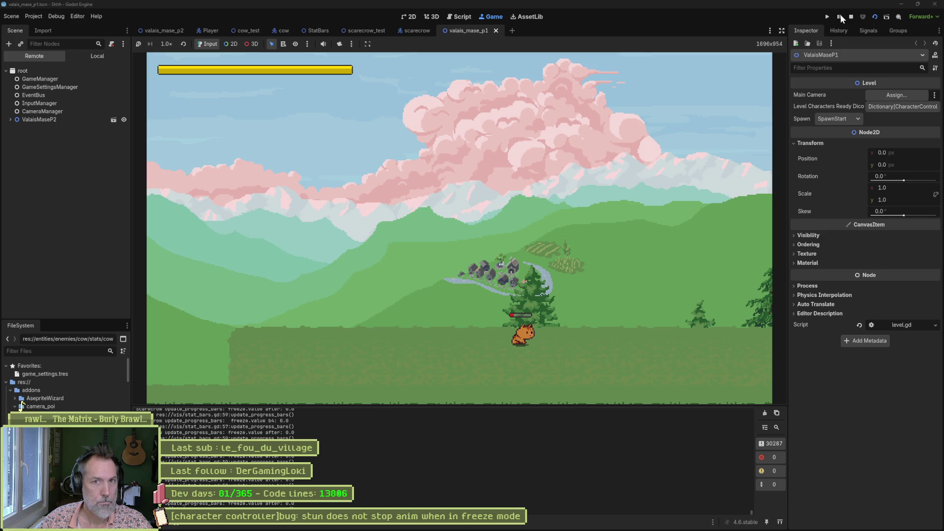
Stop the running level, check blank line 35 in level.gd, then run the scarecrow_test scene with F6.
click(852, 16)
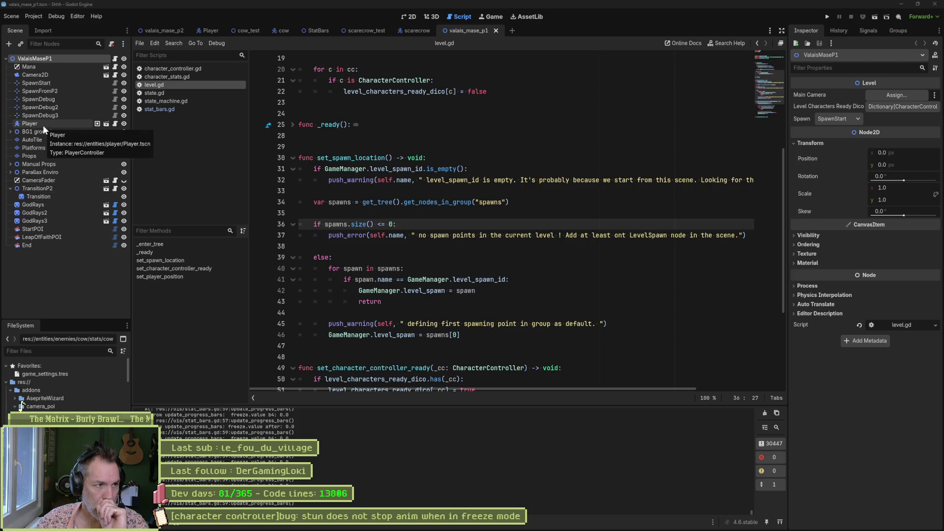
click(460, 216)
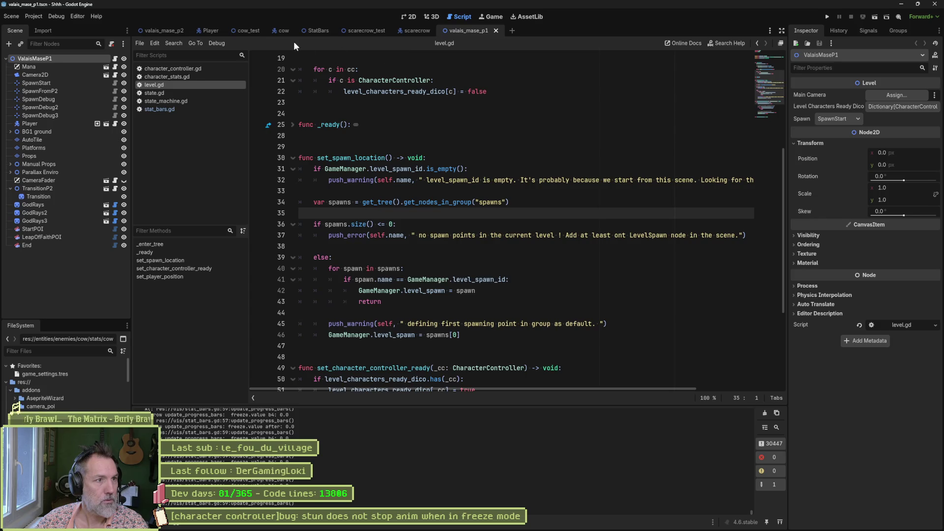
click(367, 30)
key(F6)
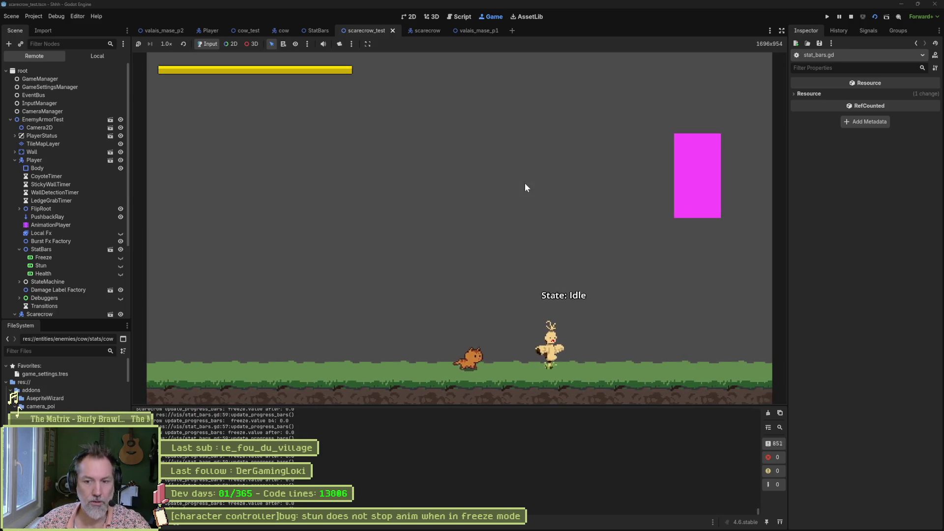
Walk the cat right and strike the scarecrow repeatedly to build its freeze bar, then stop the test.
key(Right)
key(x)
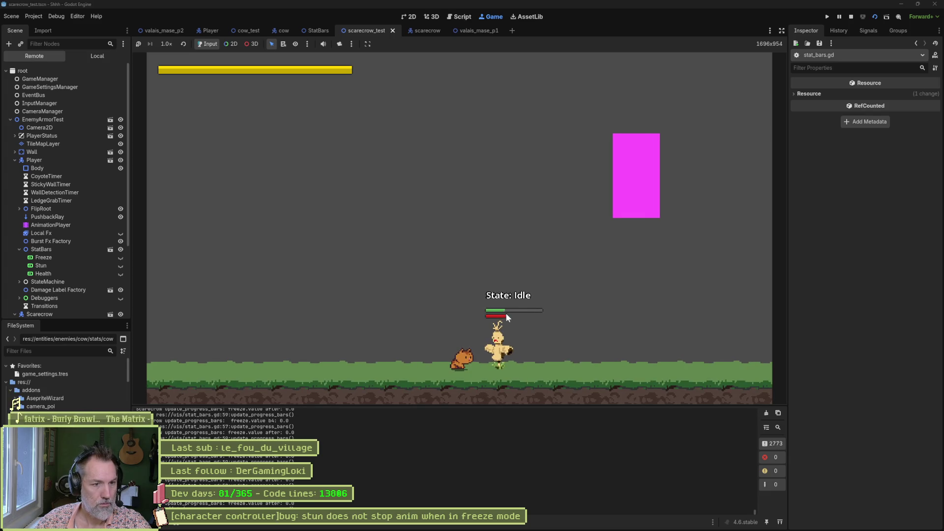
key(Right)
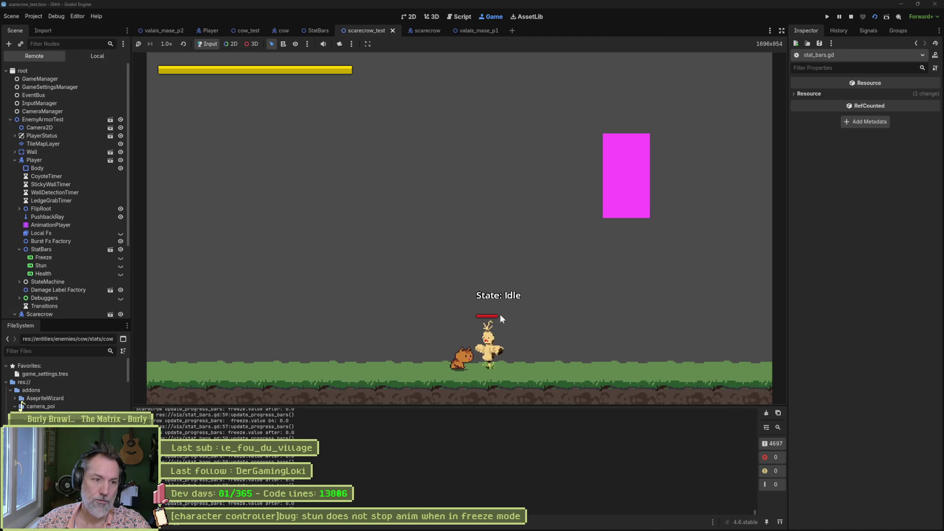
key(Right)
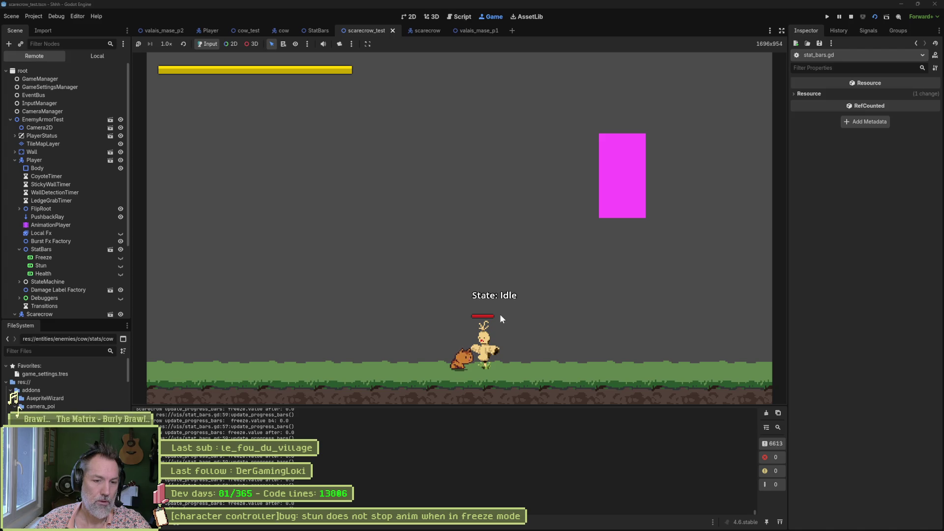
key(x)
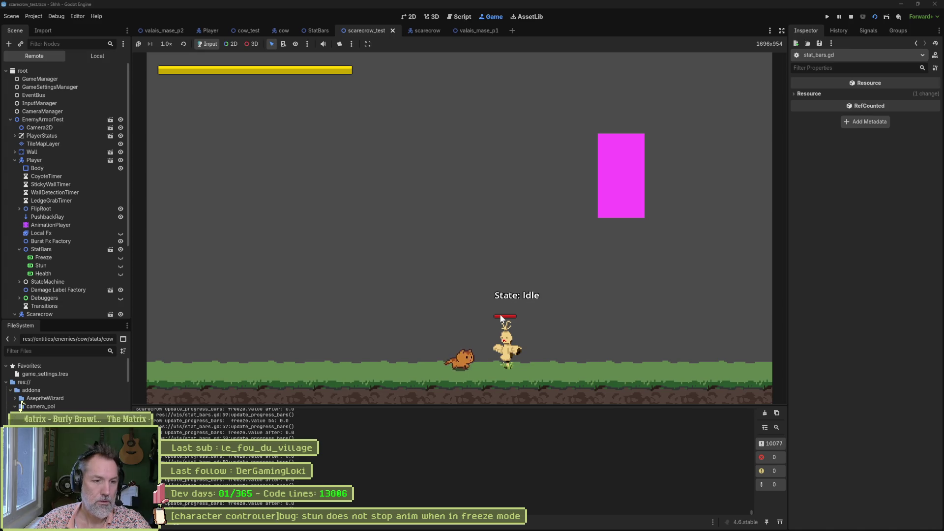
key(Right)
key(x)
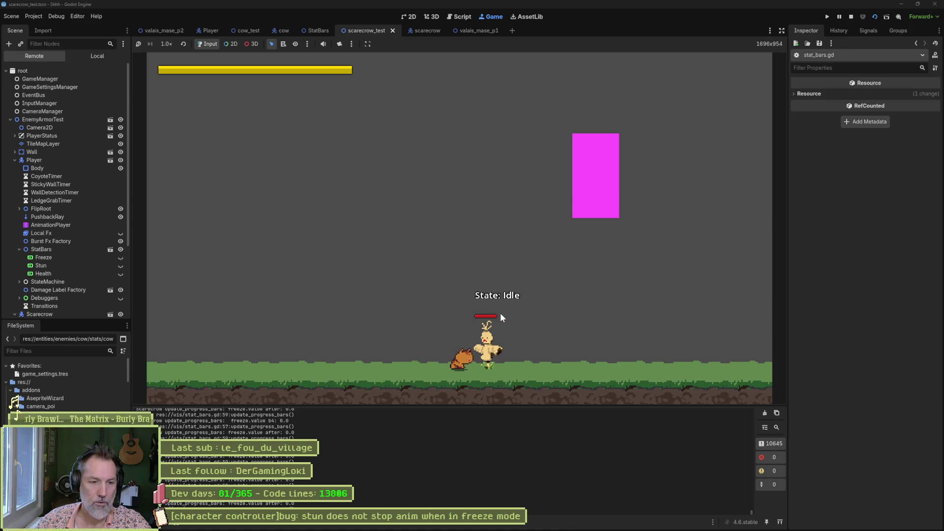
key(Right)
key(x)
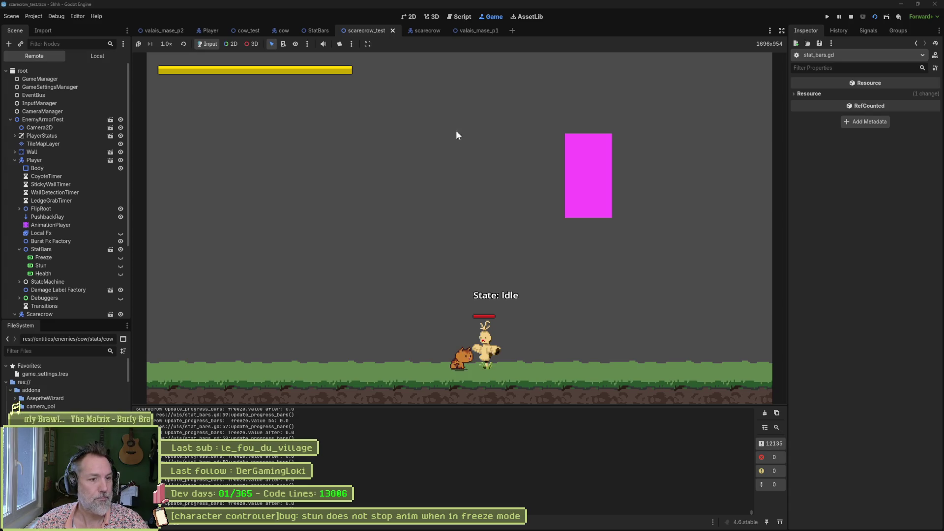
click(483, 174)
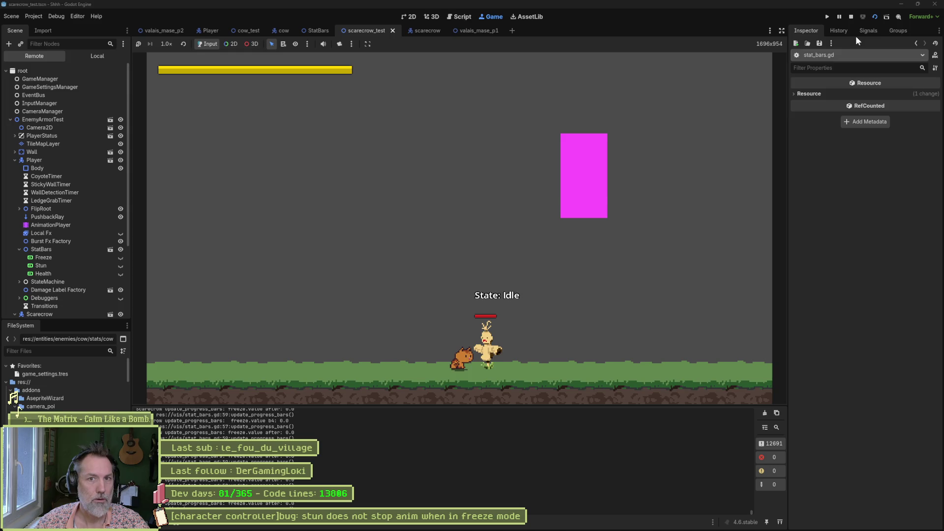
click(851, 18)
Inspect the freeze_value usage on line 60 of stat_bars.gd.
click(482, 255)
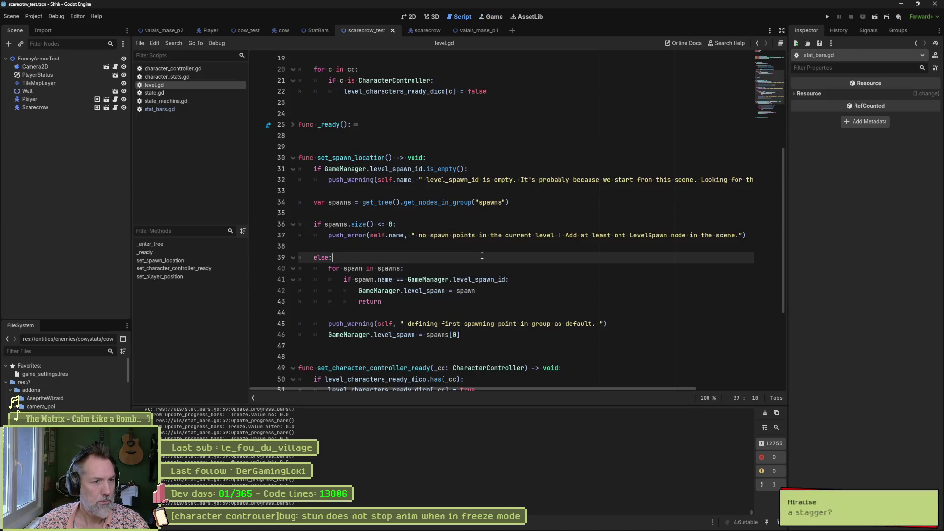
click(172, 110)
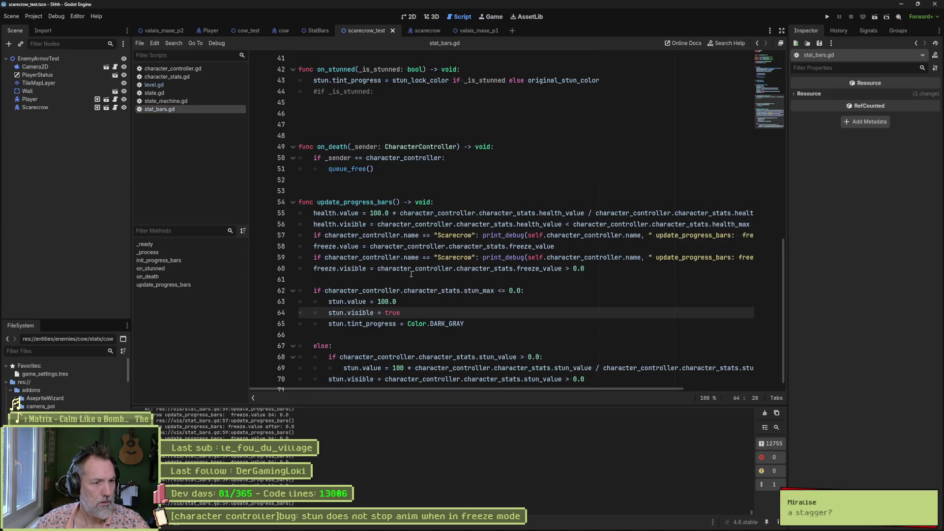
scroll(410, 301, down, 1)
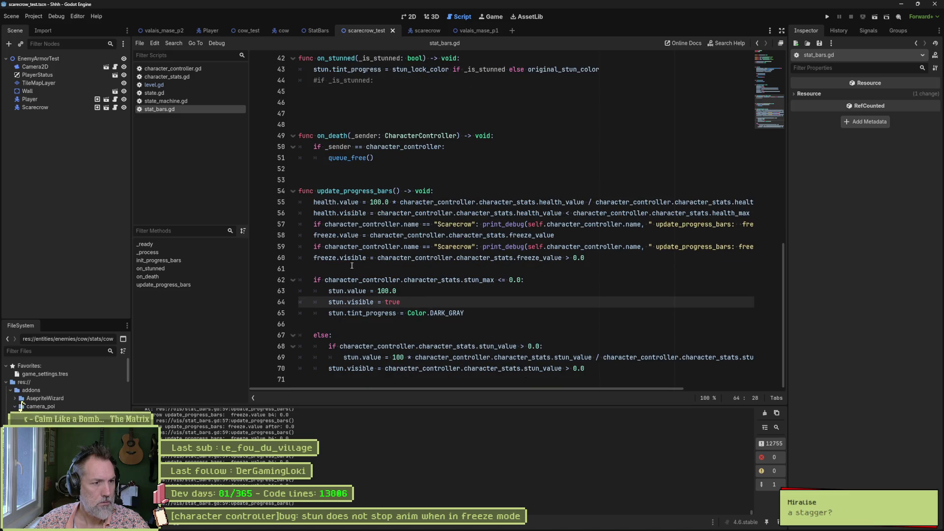
double_click(324, 259)
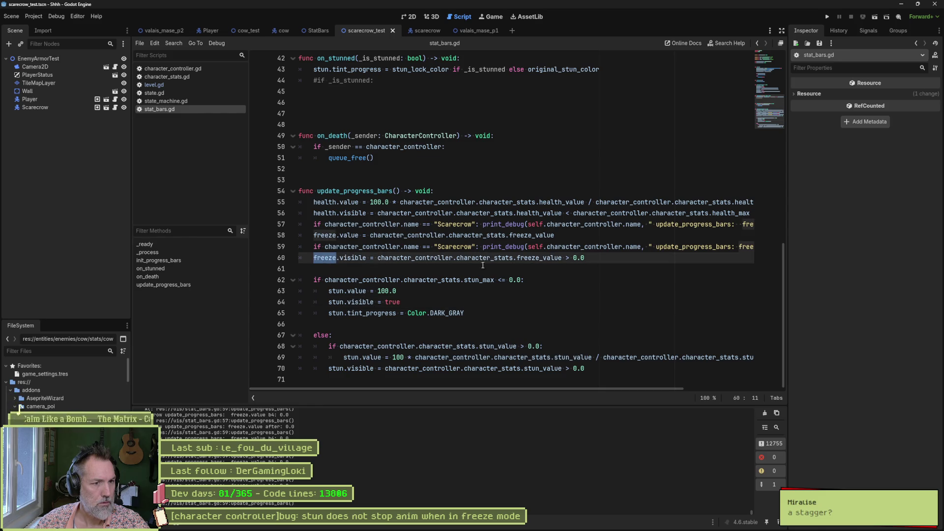
double_click(547, 261)
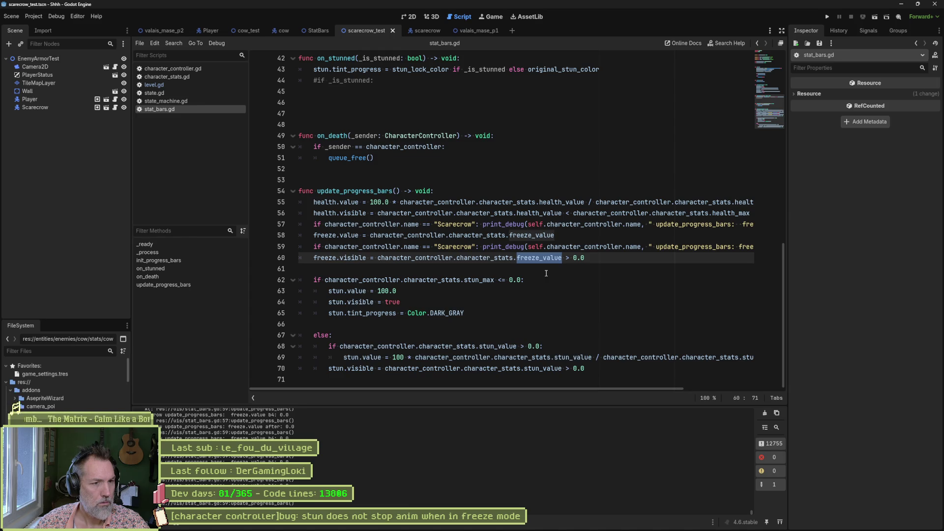
scroll(506, 271, up, 5)
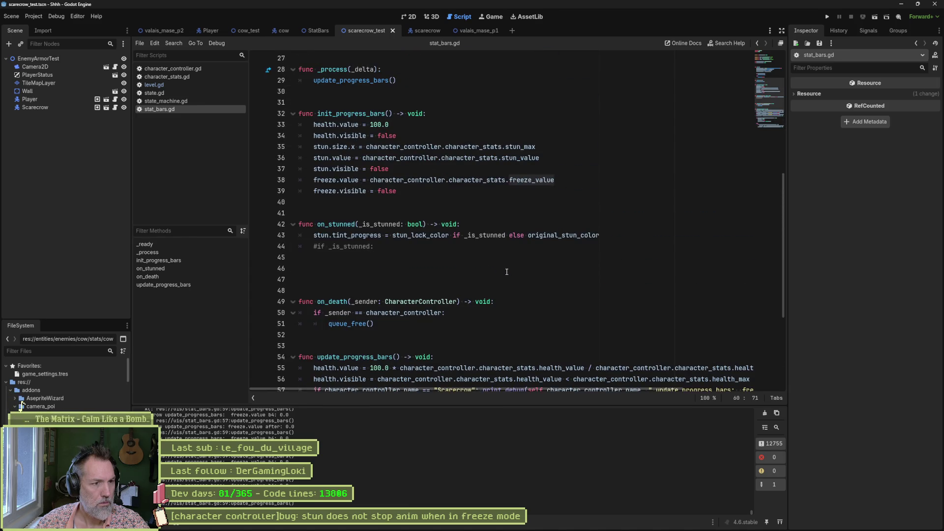
Browse state_machine.gd and state.gd, and close level.gd and another open script.
click(206, 102)
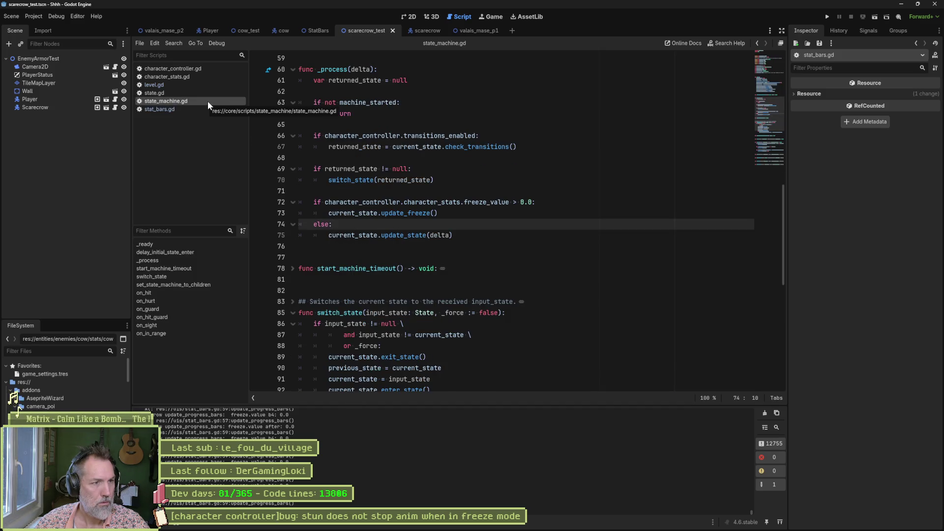
click(206, 92)
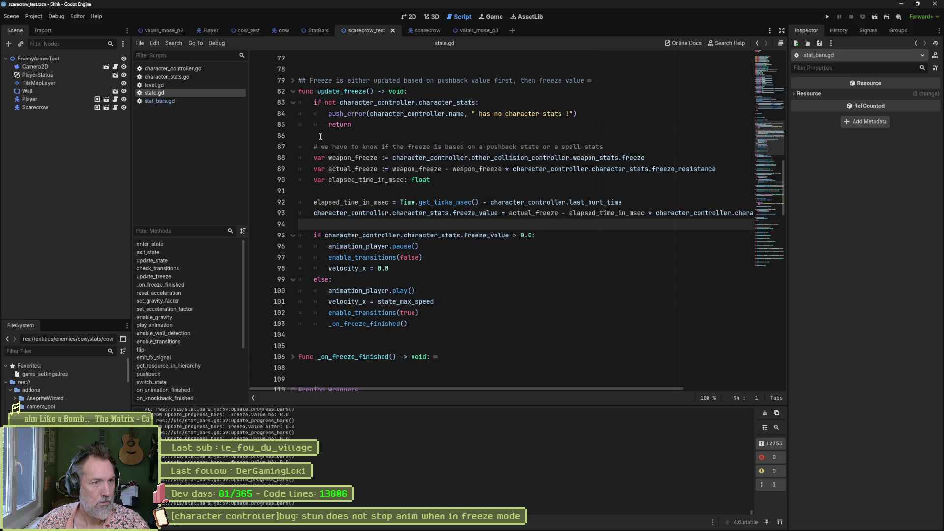
click(193, 84)
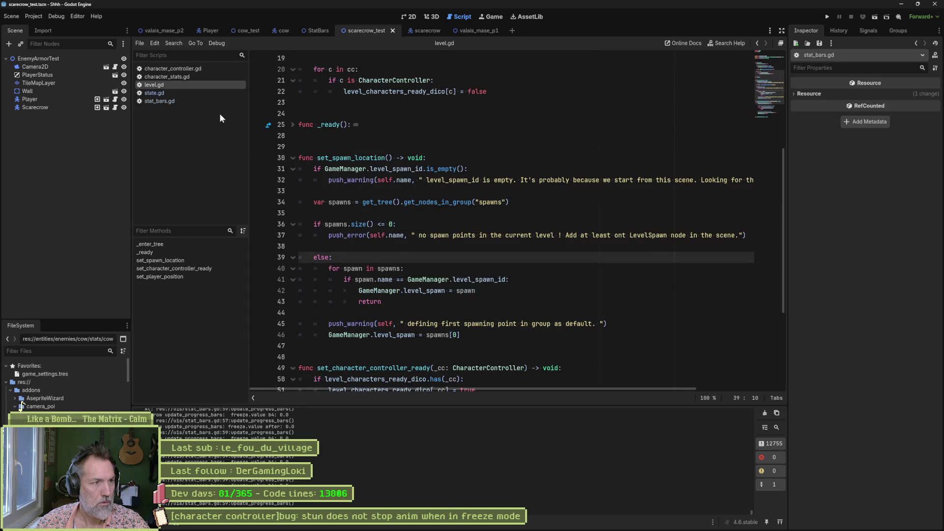
key(ctrl+w)
click(194, 75)
key(ctrl+w)
Follow freeze_value from state.gd to its definition in character_stats.gd and select 'changing' in the debug message.
click(212, 68)
click(206, 77)
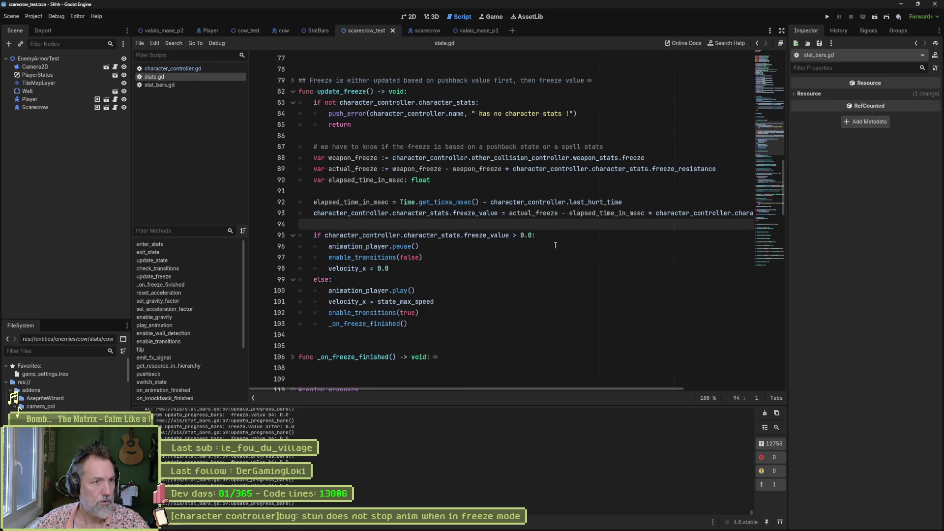
click(555, 245)
ctrl+click(474, 213)
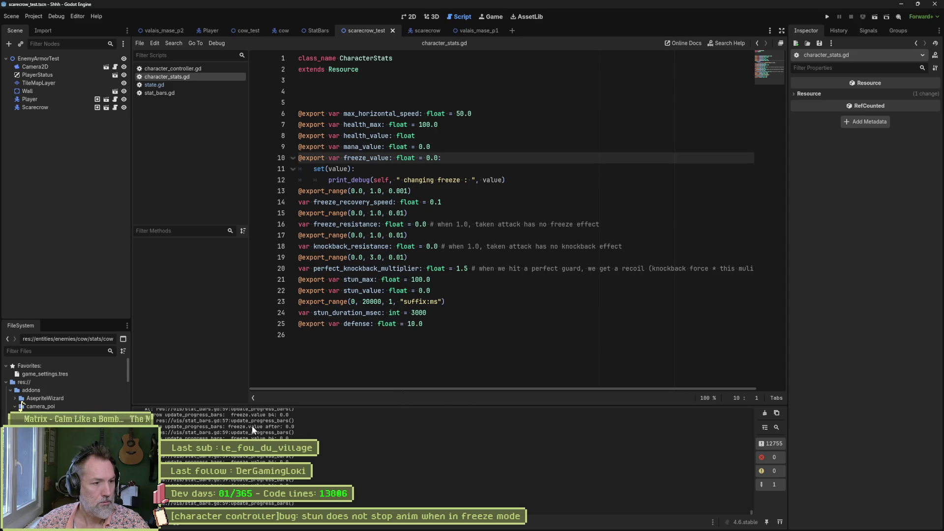
double_click(416, 180)
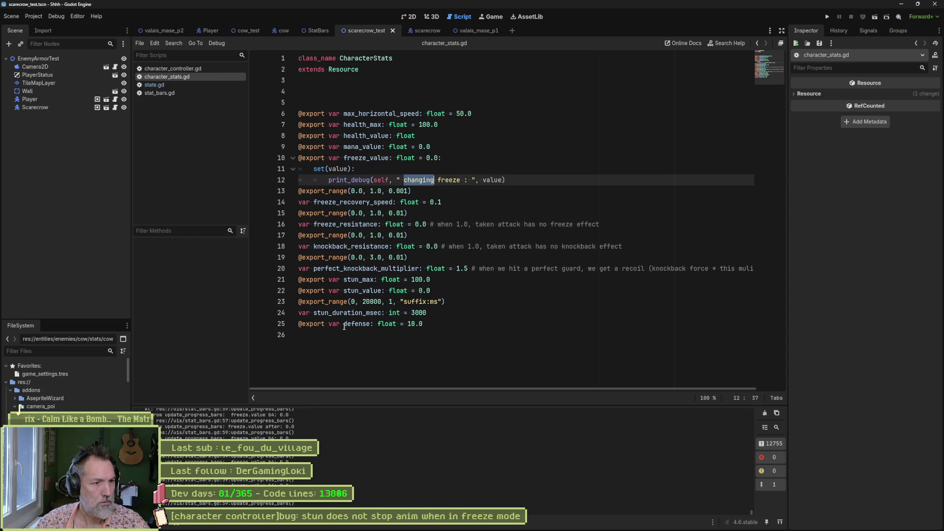
Filter the Output log by 'changing' so only the changing-freeze debug lines appear.
click(370, 434)
key(ctrl+f)
key(ctrl+v)
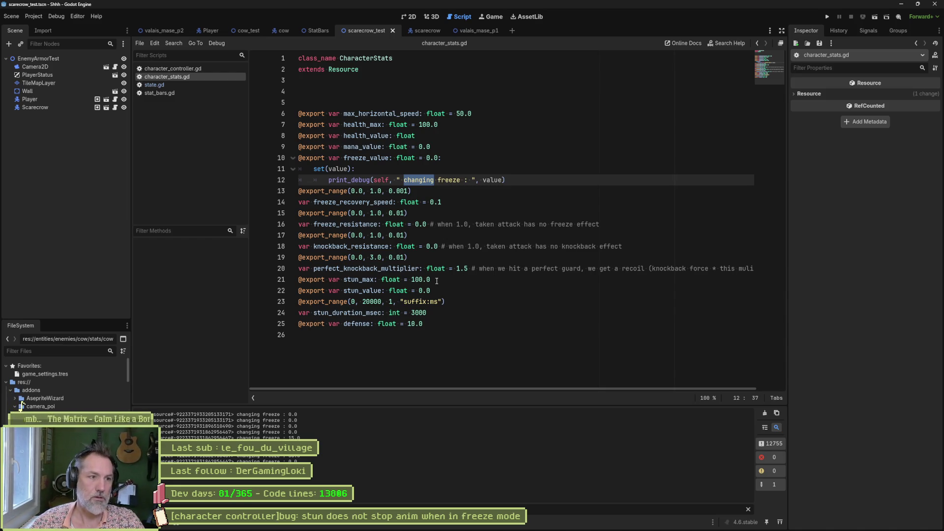
mouse_move(435, 268)
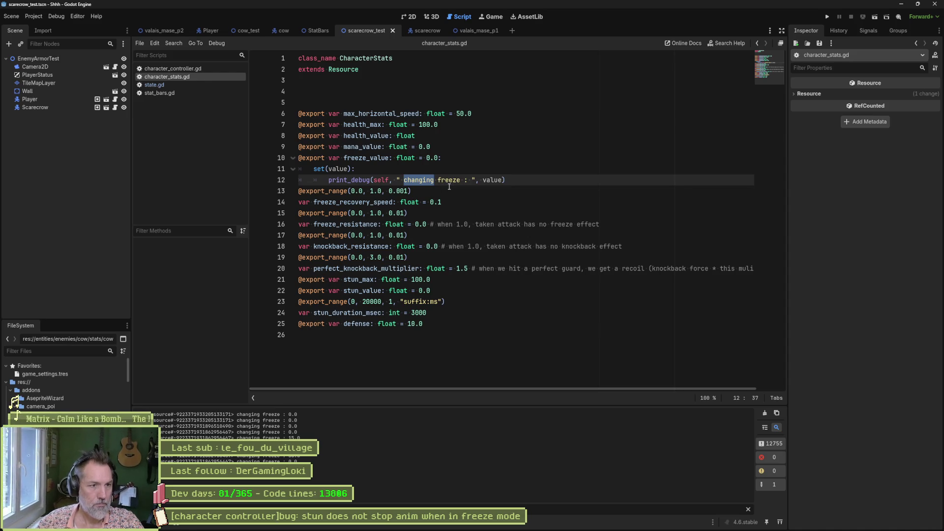
click(183, 70)
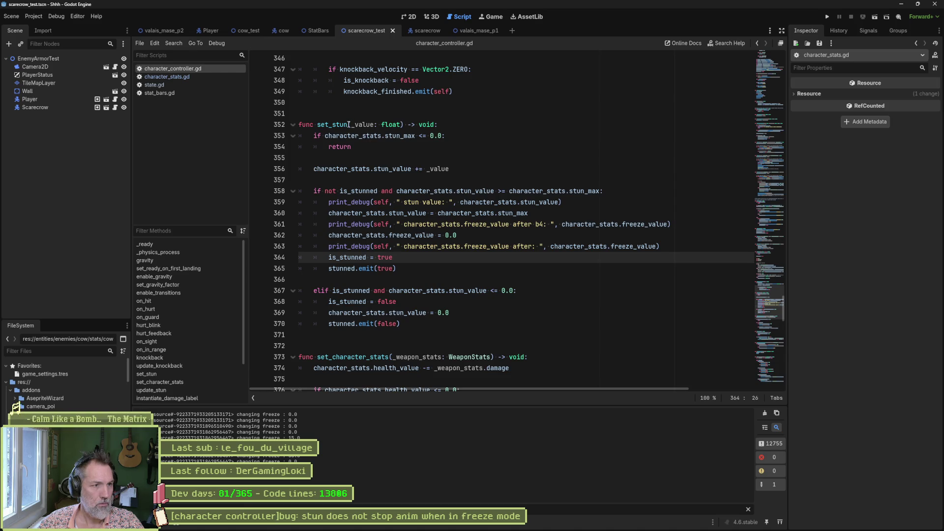
Trace on_hurt through set_character_stats to set_stun in character_controller.gd and view its is_stunned line.
click(167, 77)
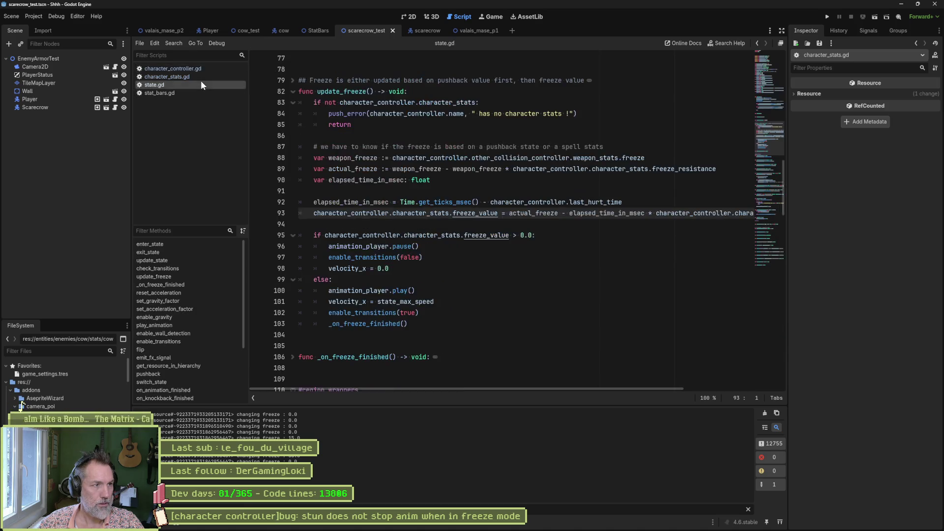
click(170, 69)
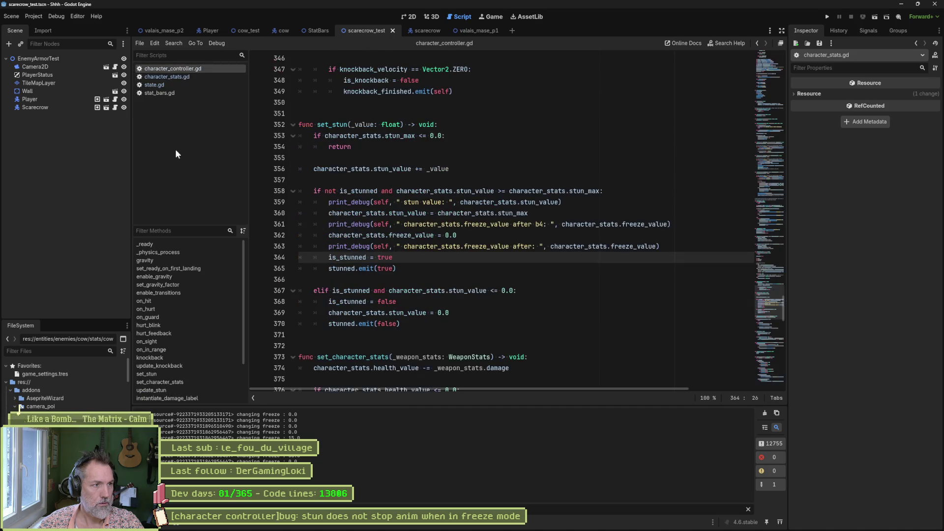
click(146, 309)
scroll(345, 246, down, 2)
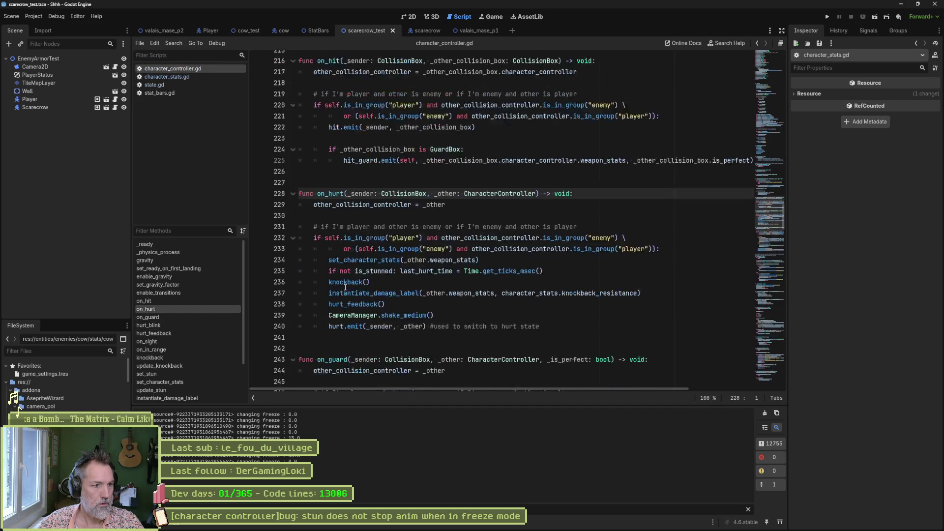
click(343, 246)
click(397, 224)
ctrl+click(378, 224)
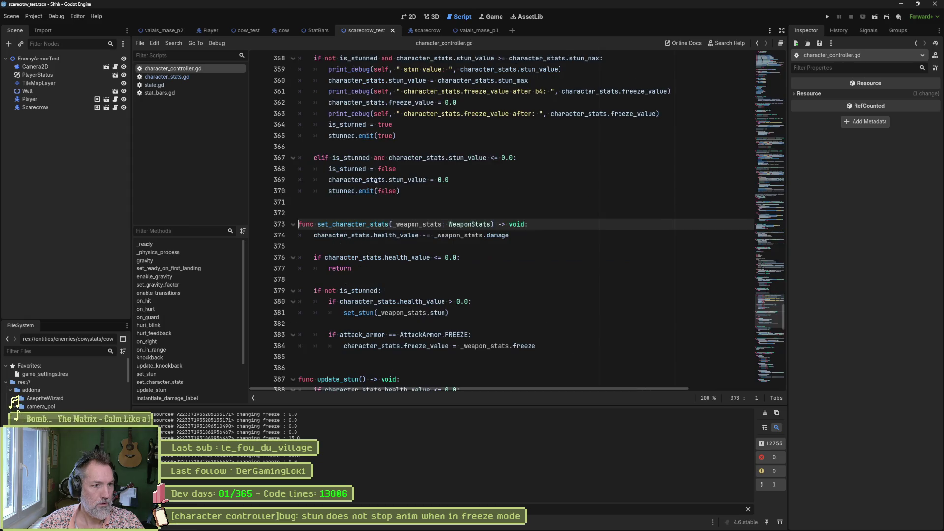
click(356, 315)
ctrl+click(356, 315)
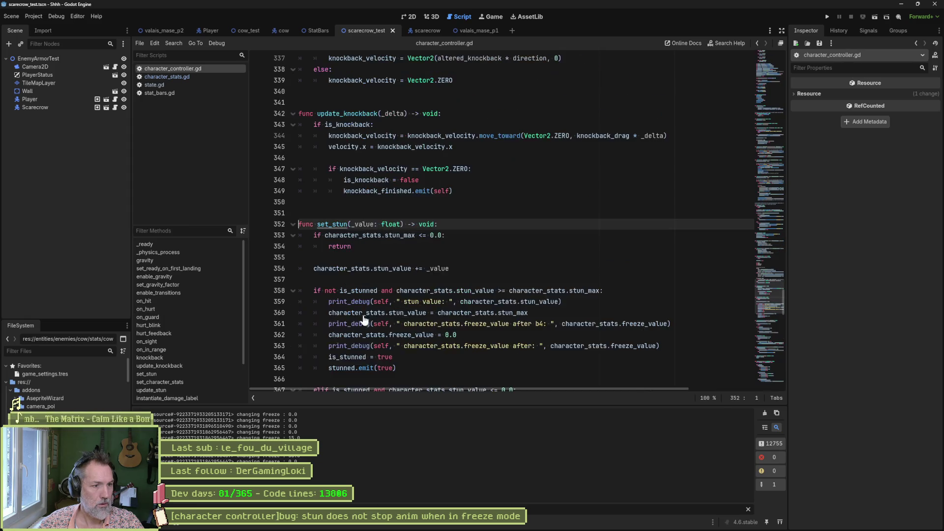
click(359, 290)
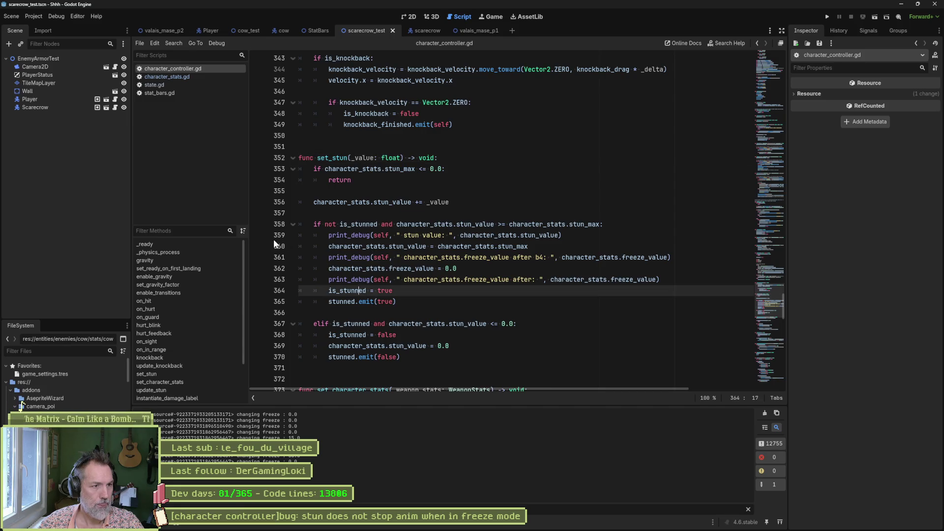
key(F6)
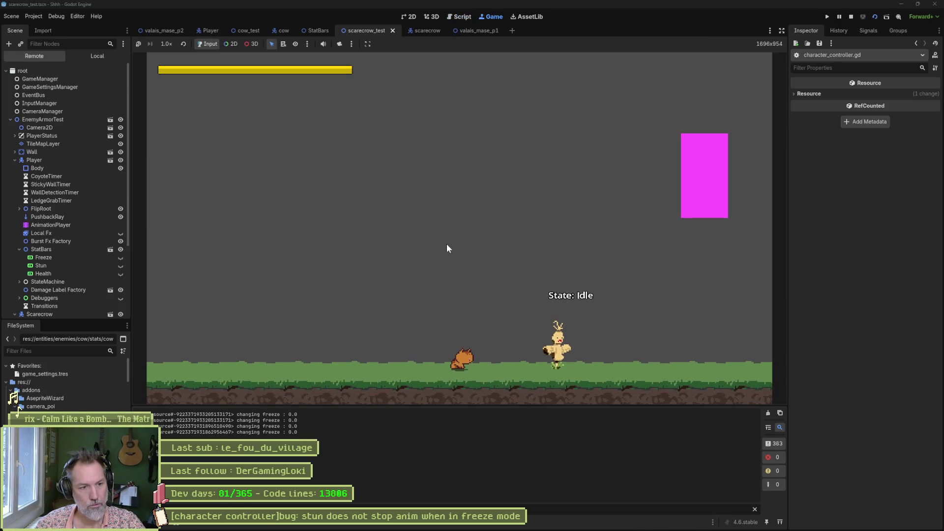
Hit the scarecrow, add a line-12 breakpoint in character_stats.gd, continue, and inspect self's live stats.
key(Right)
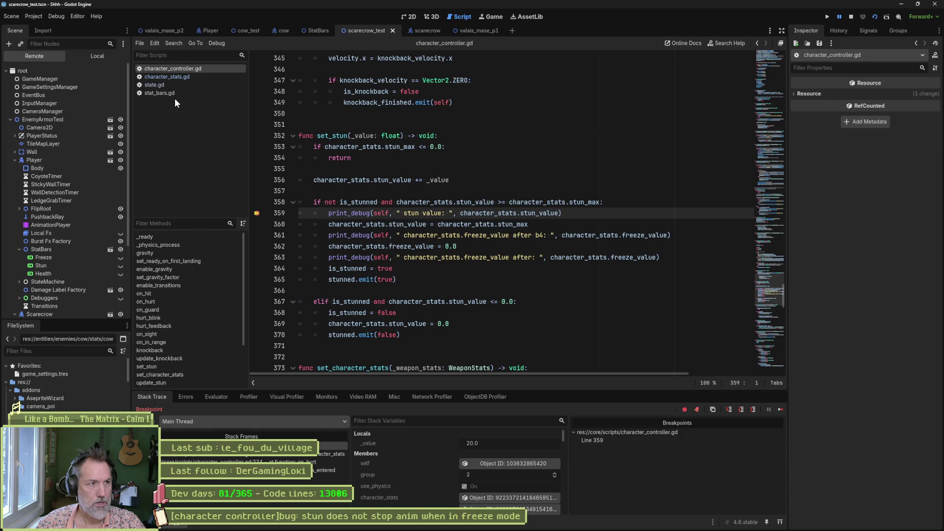
click(163, 82)
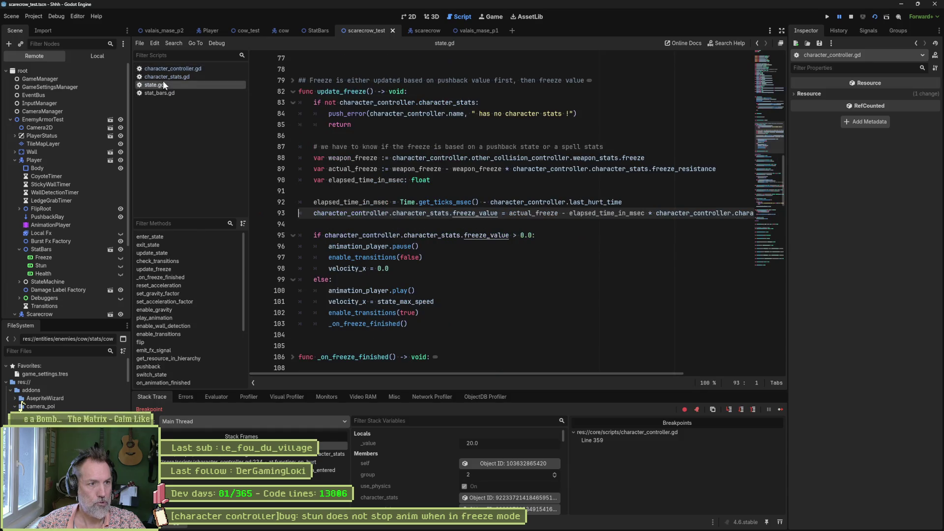
click(164, 76)
click(257, 180)
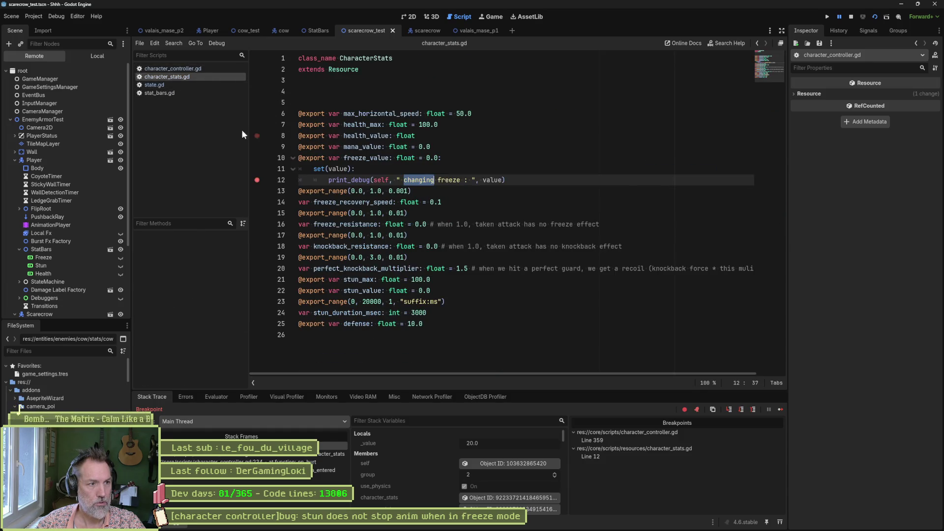
click(781, 410)
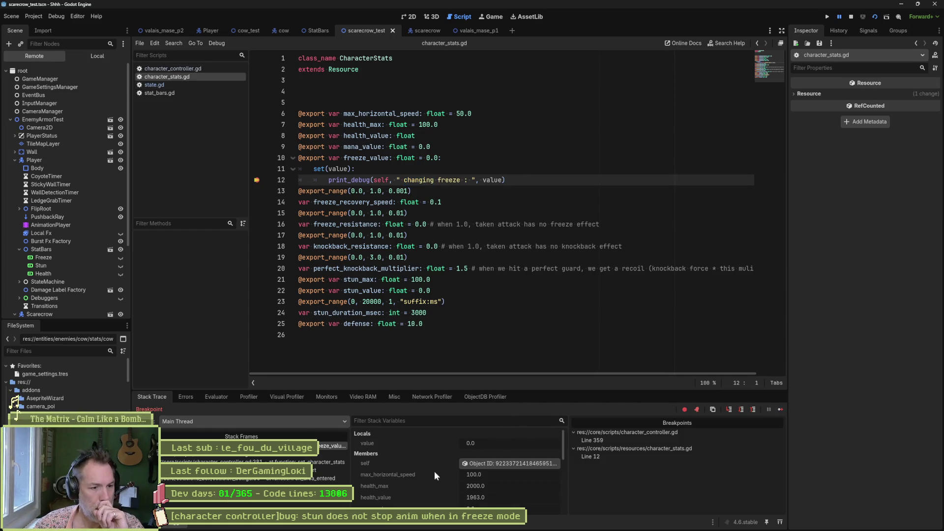
click(510, 464)
scroll(64, 222, down, 5)
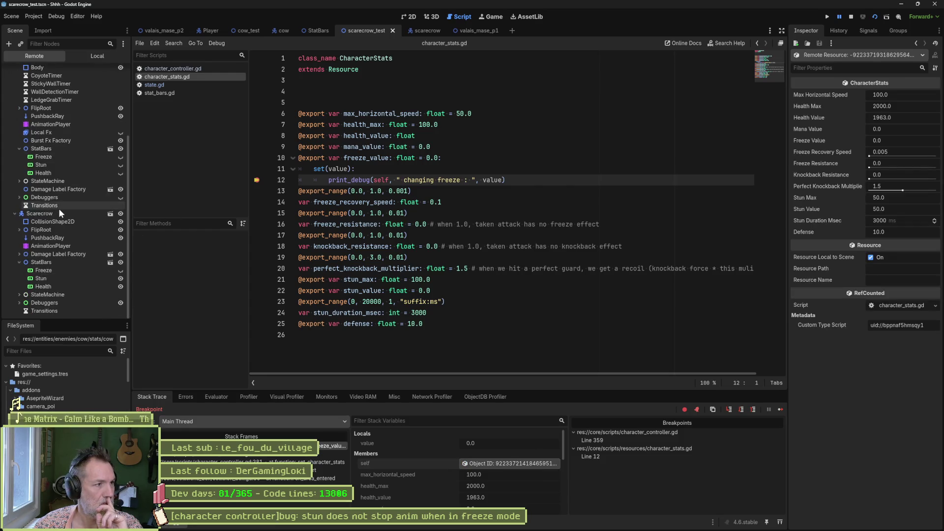
Inspect the remote Scarecrow node and open its live CharacterStats resource.
scroll(59, 209, up, 2)
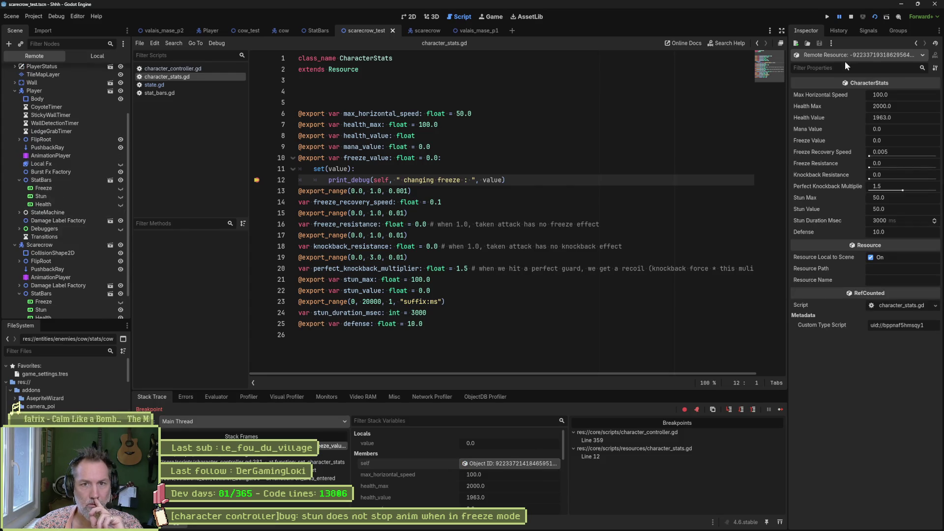
click(424, 180)
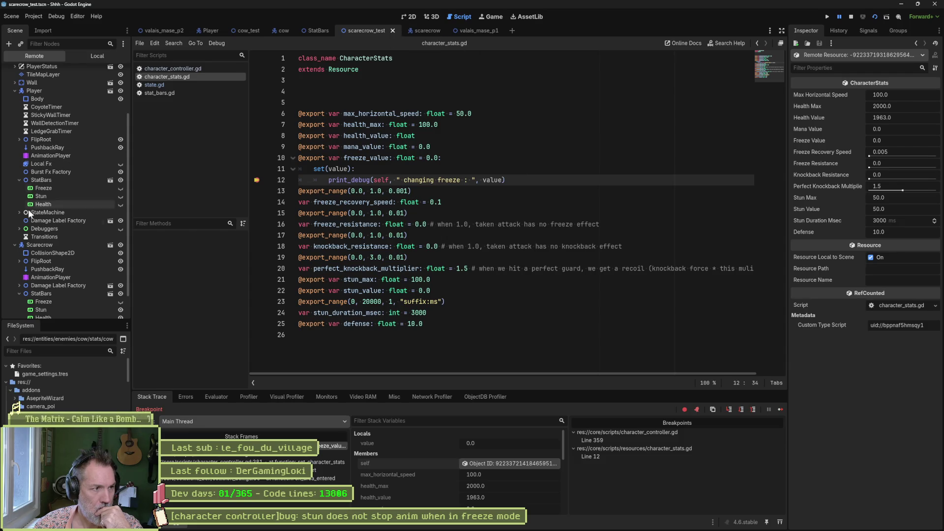
click(47, 243)
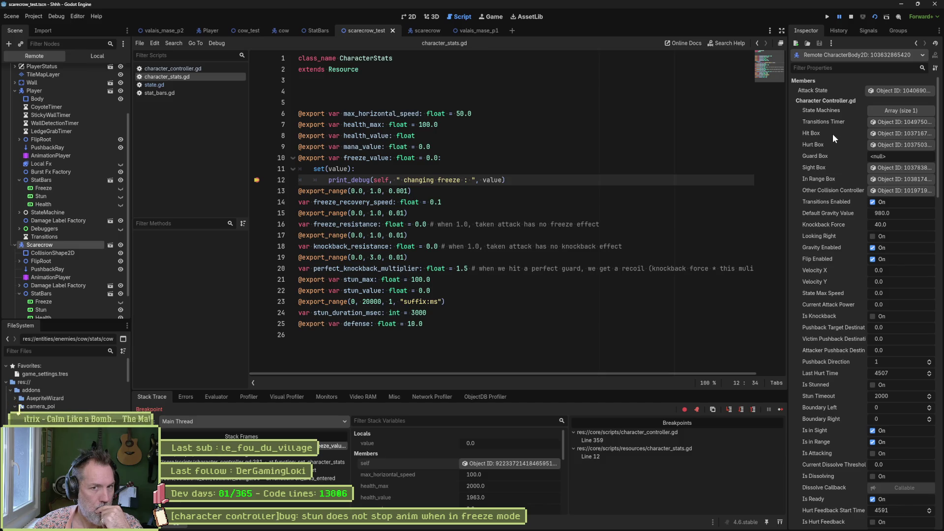
scroll(833, 186, down, 7)
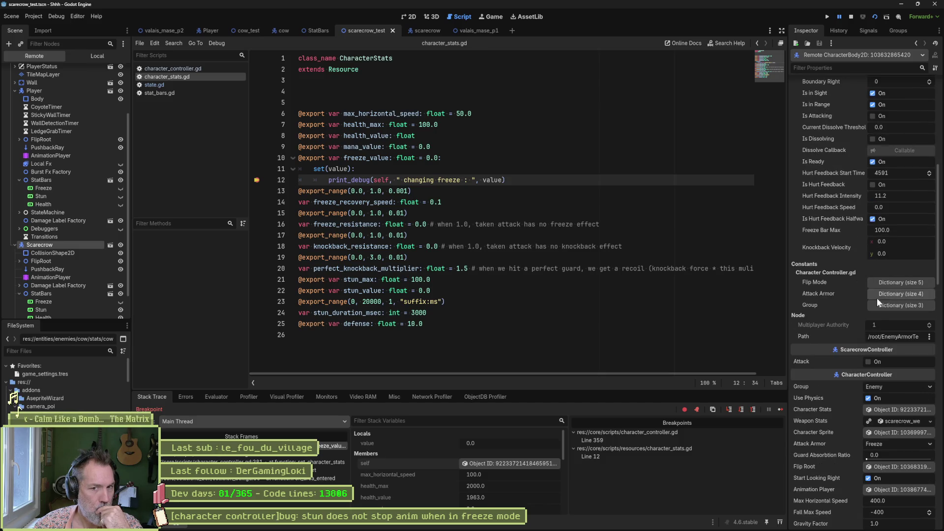
click(894, 408)
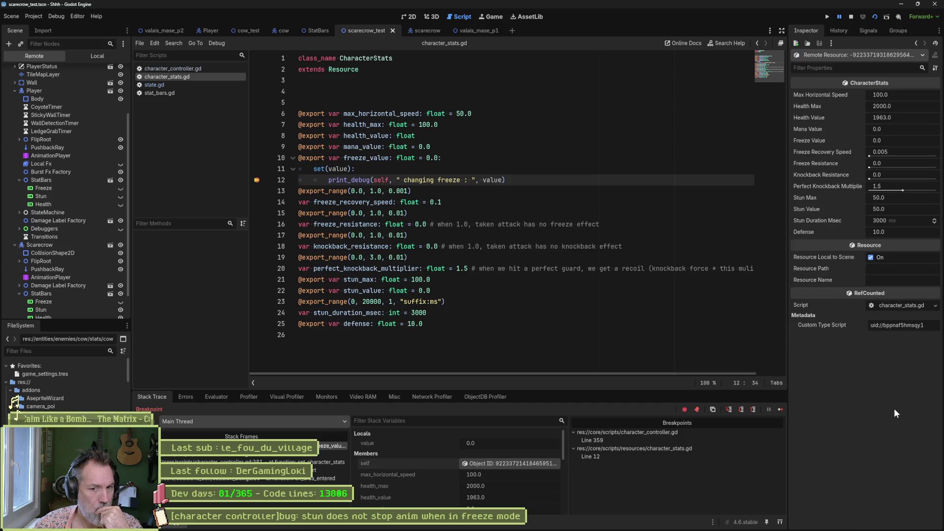
click(910, 58)
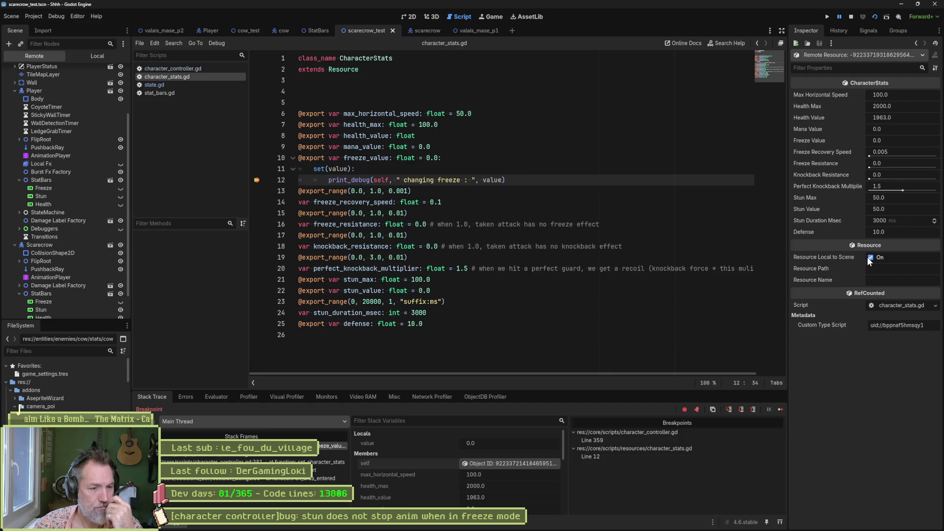
mouse_move(859, 255)
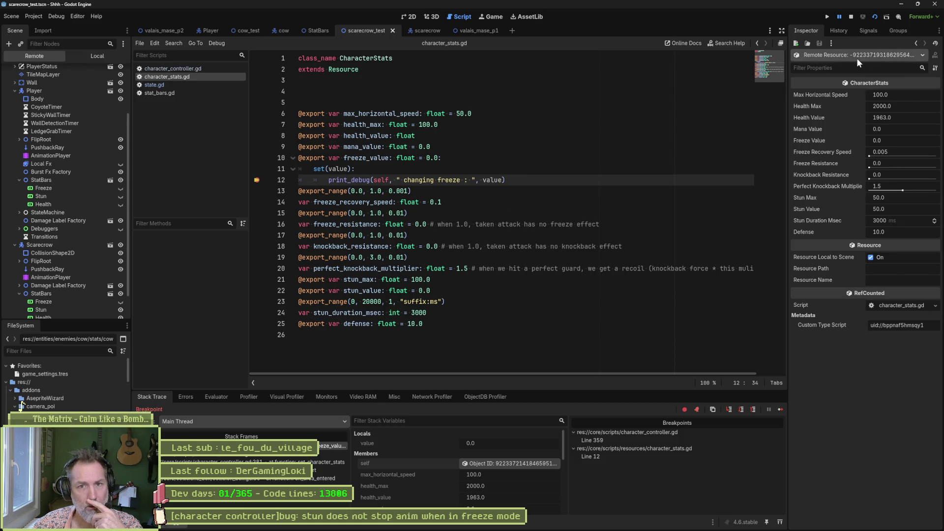
Select the remote Player node and open its CharacterStats resource in the Inspector.
click(57, 90)
scroll(855, 361, down, 10)
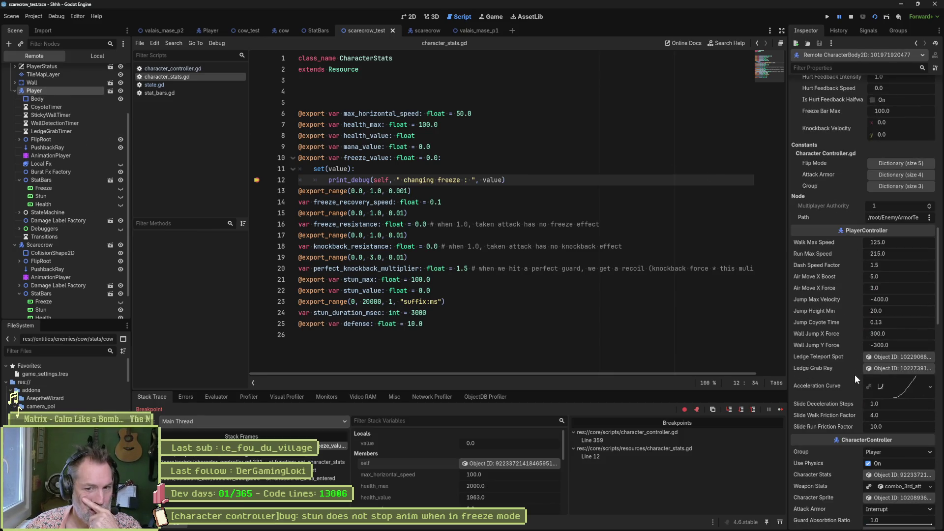
scroll(839, 332, down, 5)
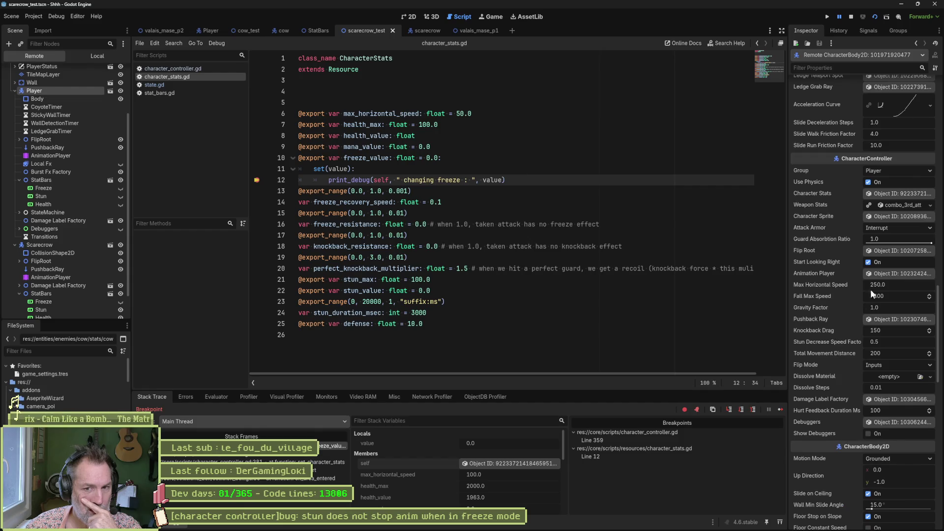
click(900, 192)
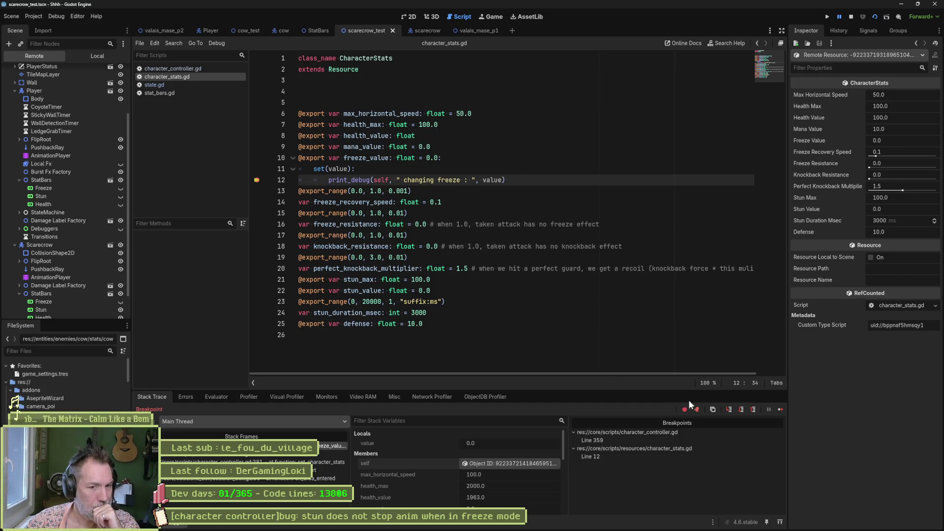
Stop the game, delete the freeze_value setter lines 11–12 from character_stats.gd, and close it.
click(852, 17)
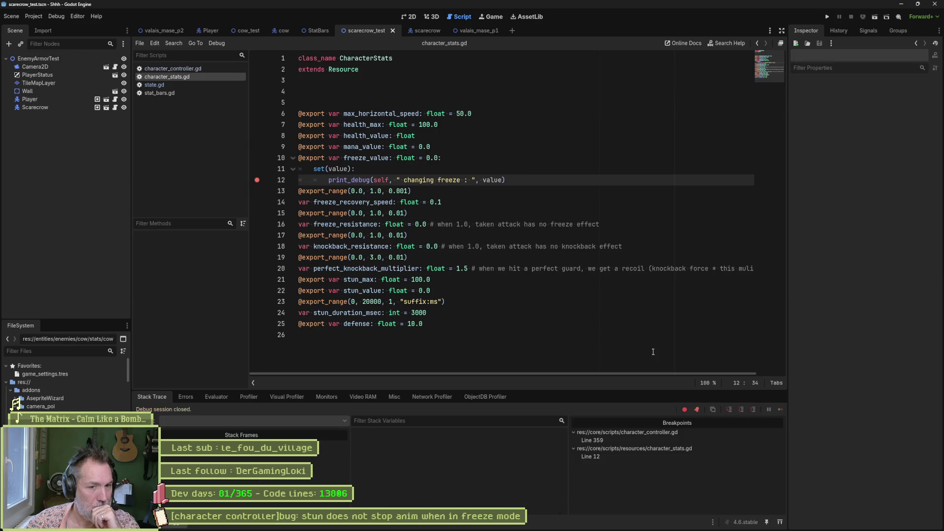
mouse_move(506, 180)
mouse_down()
mouse_move(308, 169)
mouse_move(440, 160)
mouse_up()
key(Delete)
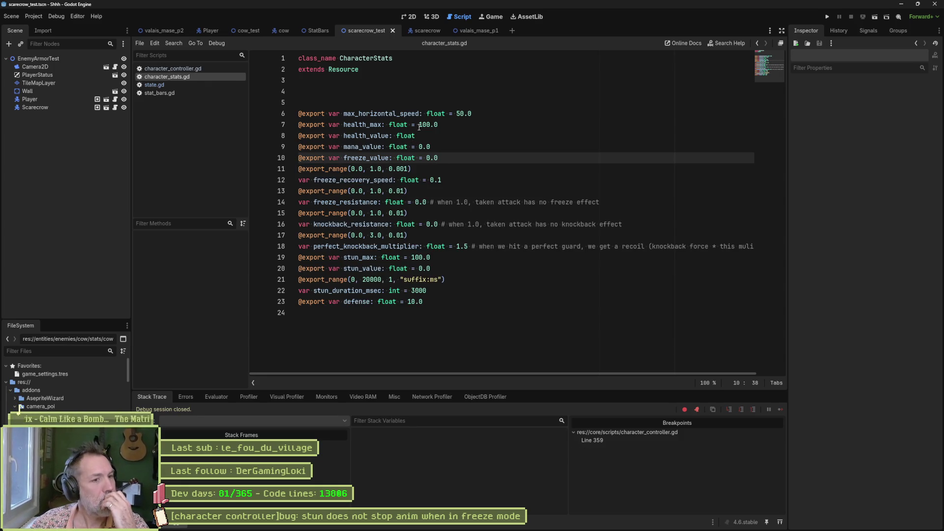
middle_click(195, 77)
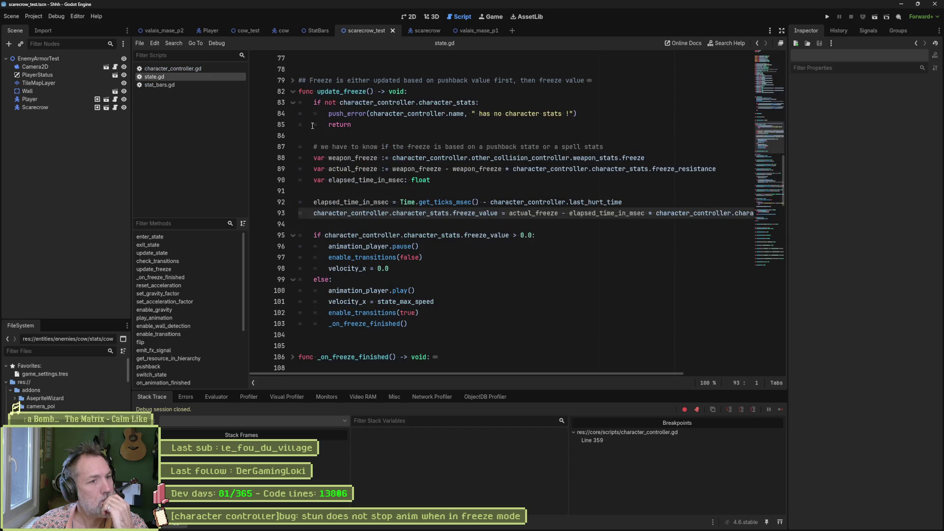
Remove the 'stun value' and 'freeze_value after b4' debug prints from set_stun in character_controller.gd.
click(162, 68)
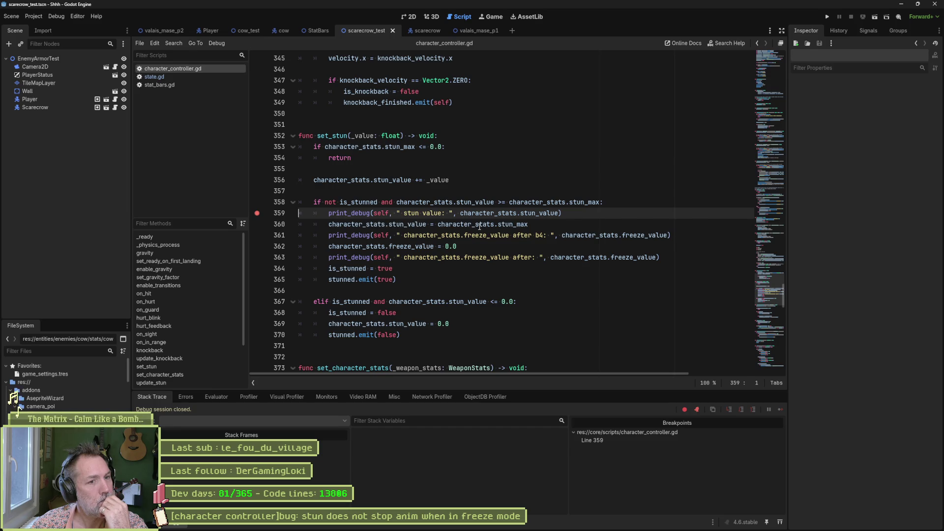
drag(332, 247, 481, 248)
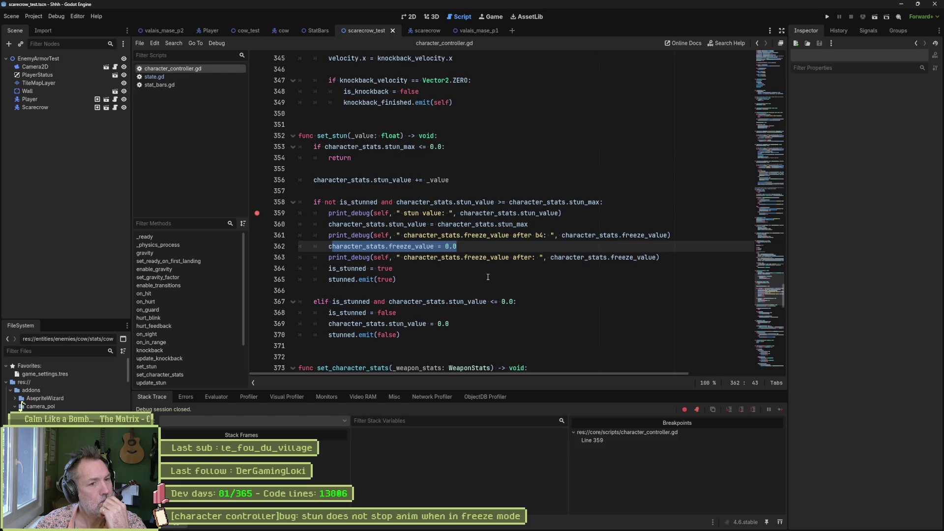
click(432, 214)
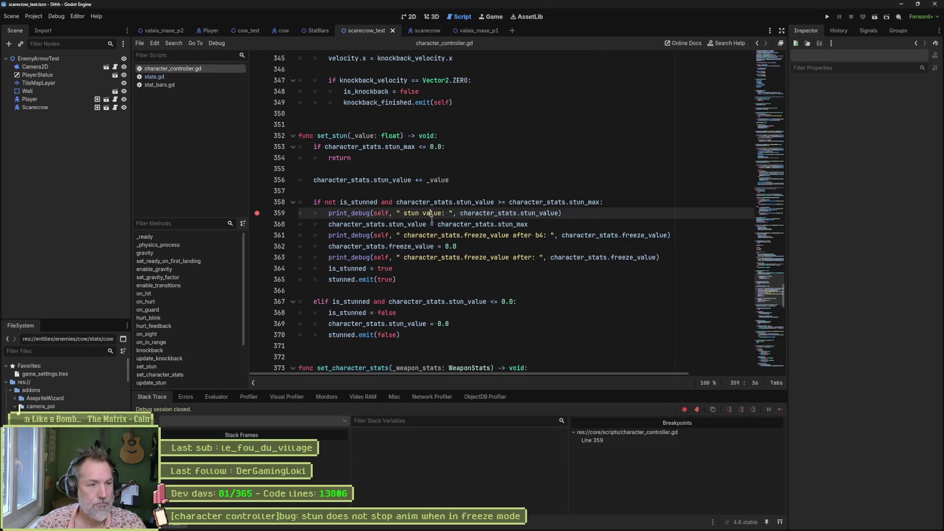
key(ctrl+x)
click(414, 225)
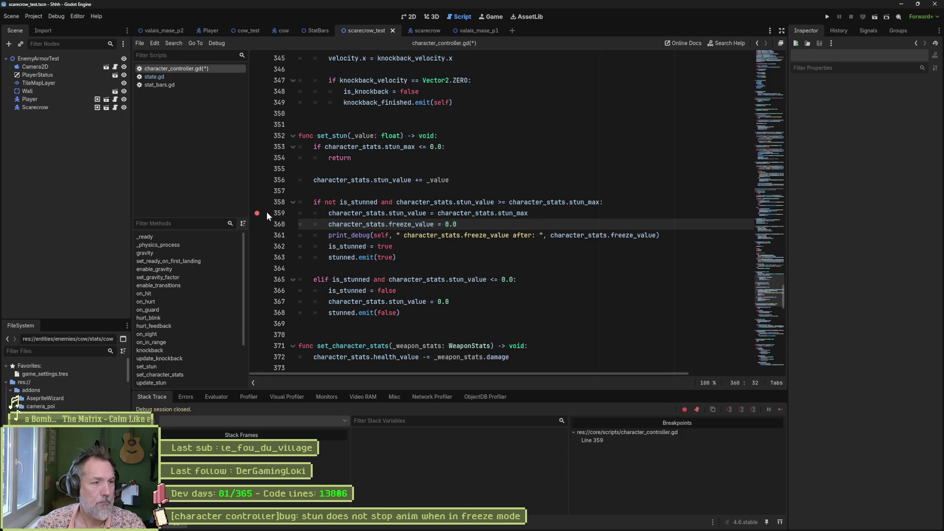
Save character_controller.gd, glance at update_freeze in state.gd, and rerun the scarecrow test.
key(ctrl+s)
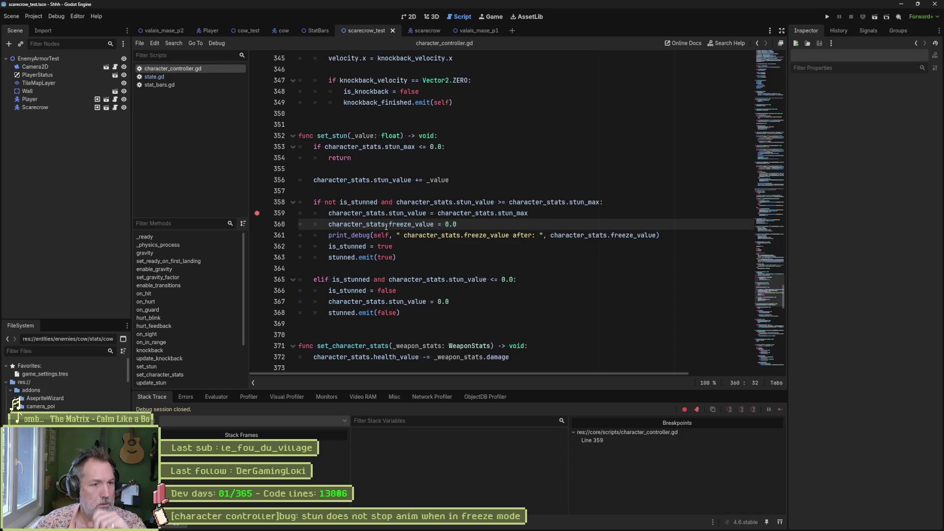
click(180, 78)
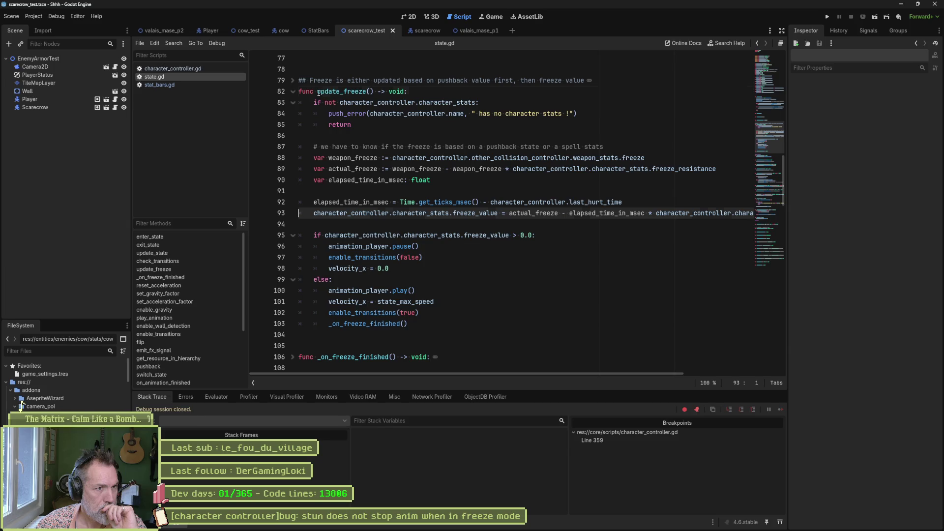
drag(317, 92, 381, 92)
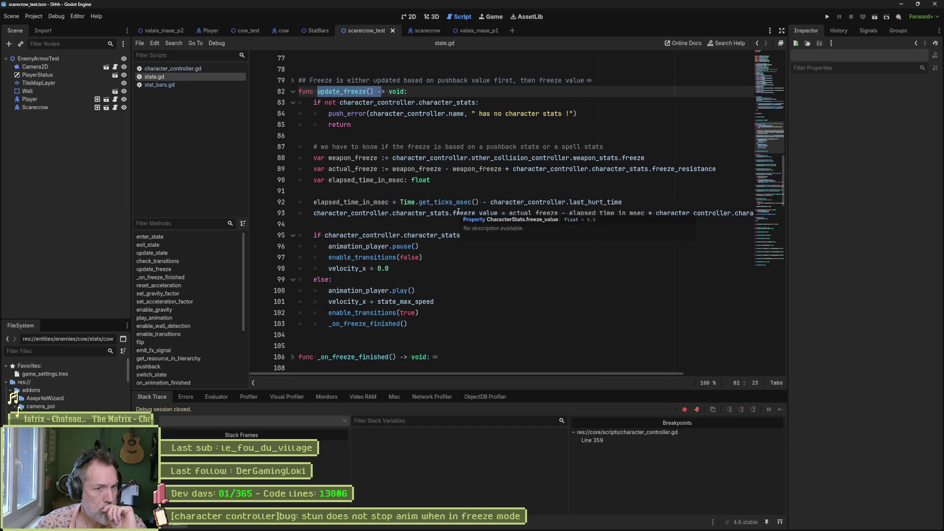
click(199, 70)
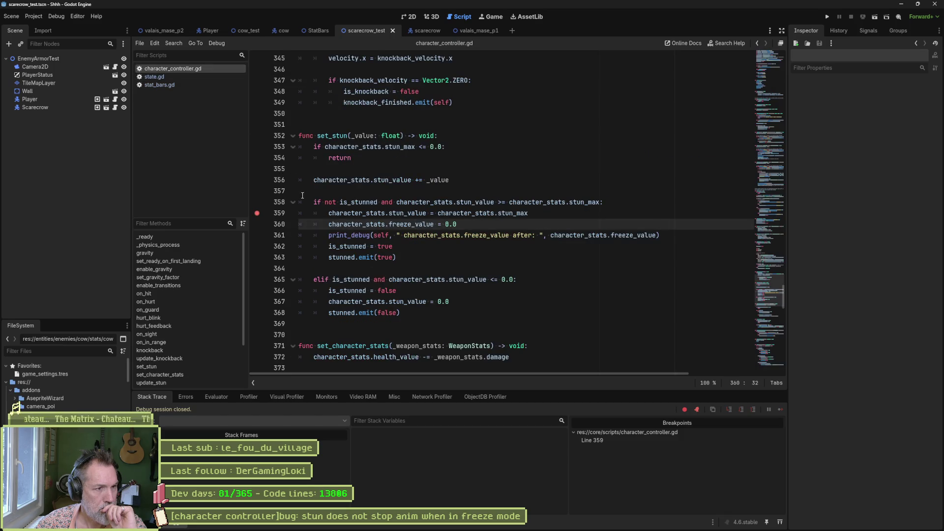
key(F6)
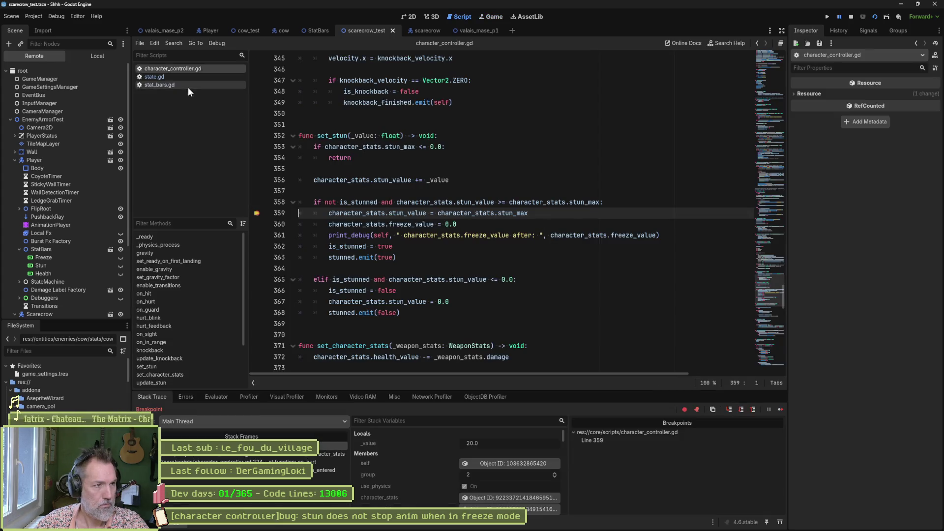
Add a breakpoint on state.gd line 93, continue to it, and inspect the remote Stun node.
click(178, 77)
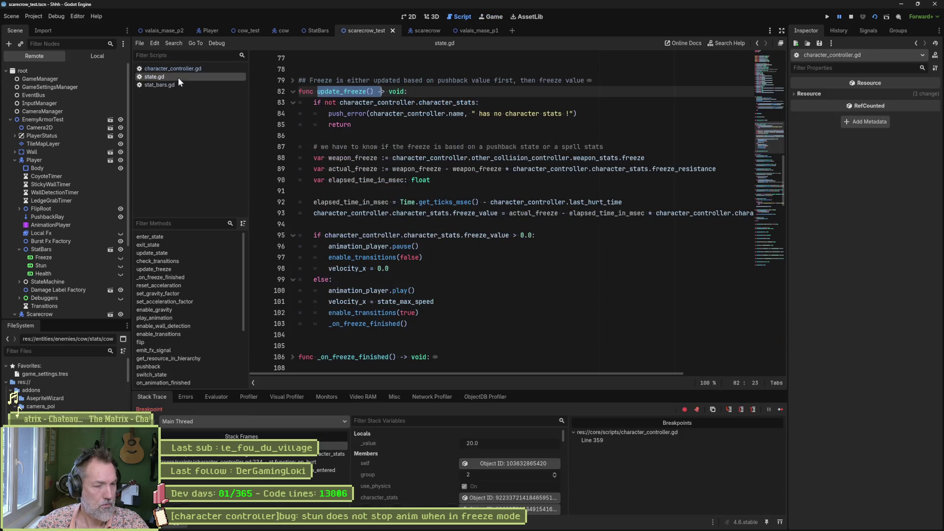
click(256, 214)
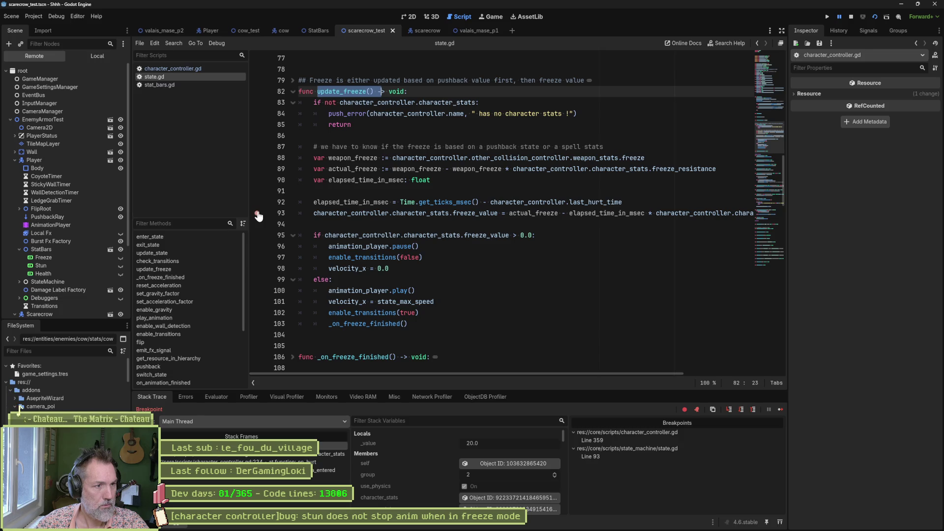
click(779, 410)
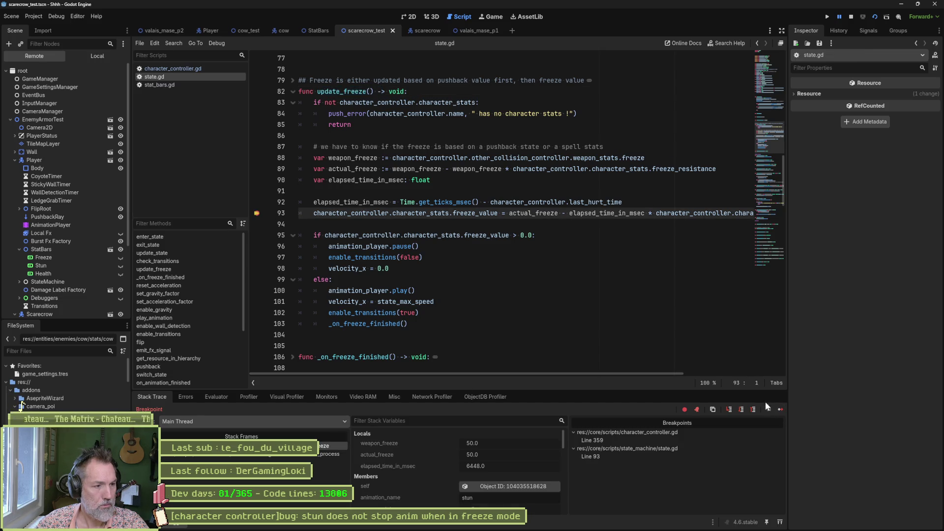
click(491, 485)
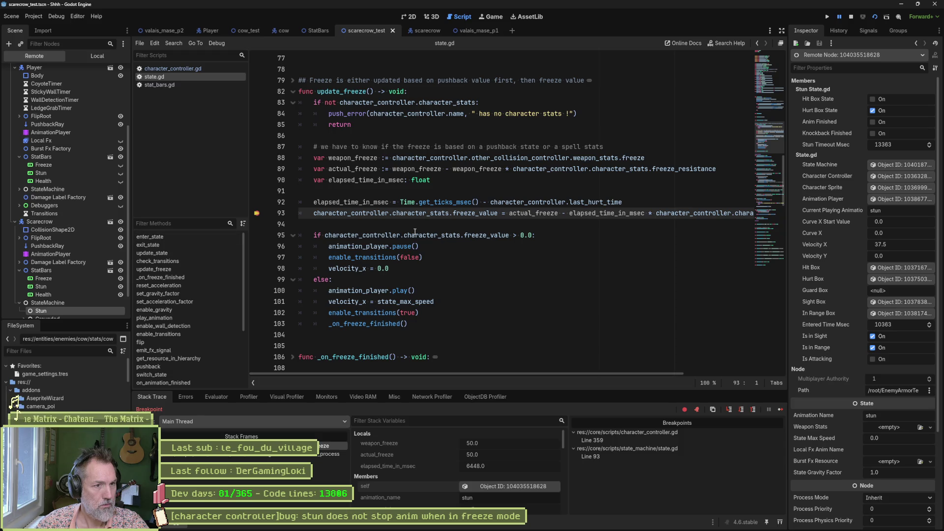
Evaluate the line 93 freeze_value expression in the Evaluator, giving 50.0.
drag(313, 213, 497, 213)
click(217, 397)
key(ctrl+v)
key(Return)
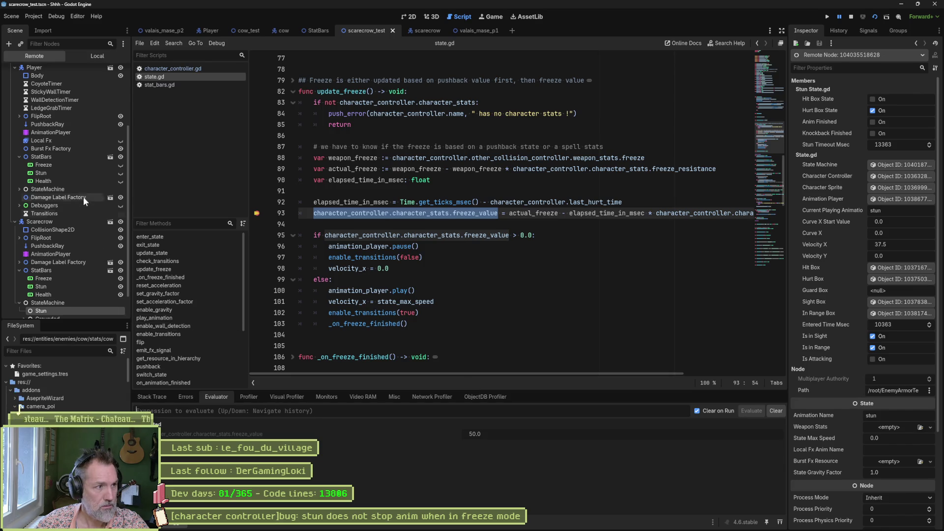
Inspect the remote Scarecrow node and its character stats resource.
click(63, 221)
scroll(845, 362, down, 5)
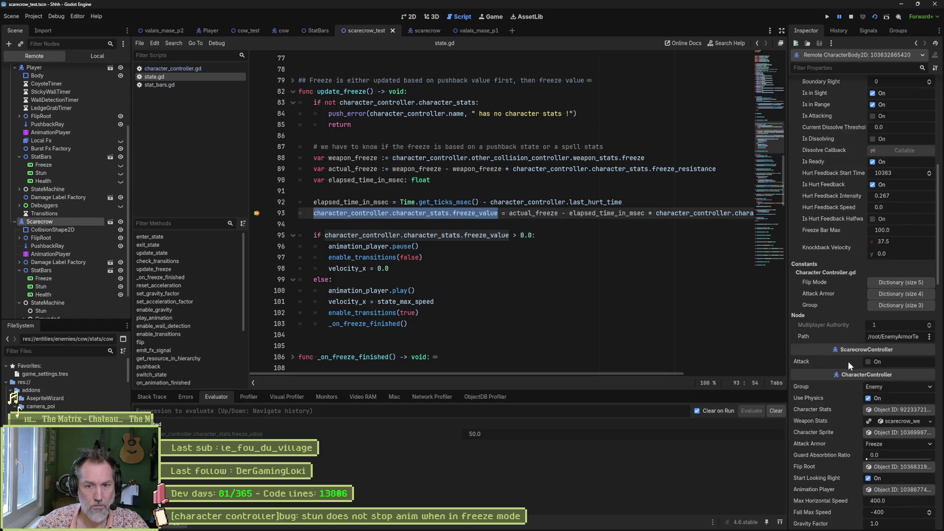
scroll(848, 361, down, 3)
click(891, 330)
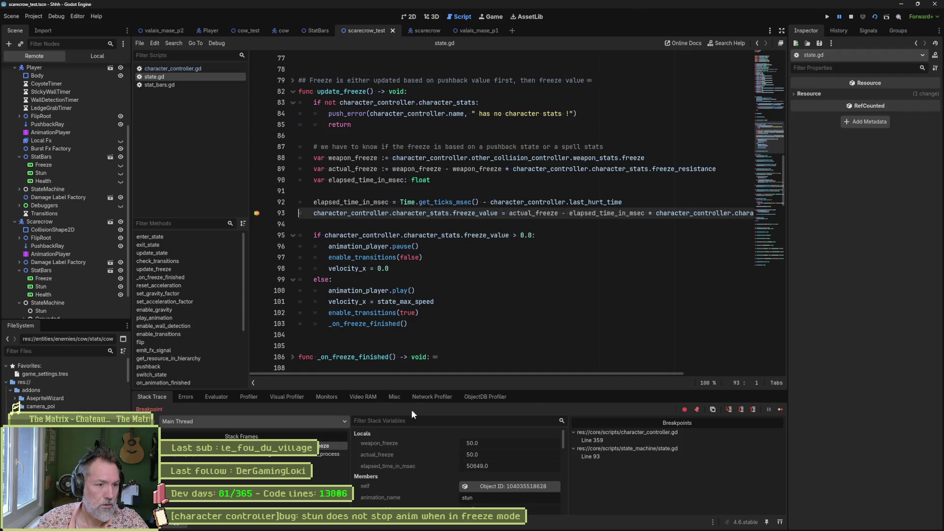
Inspect the remote Stun node again, then continue execution so the scarecrow returns to Idle.
click(514, 486)
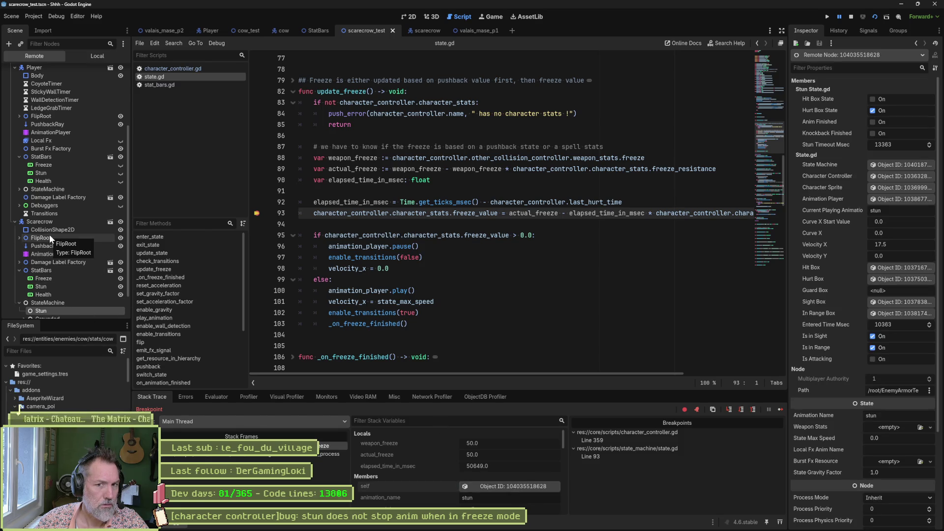
scroll(860, 429, down, 5)
scroll(860, 426, up, 5)
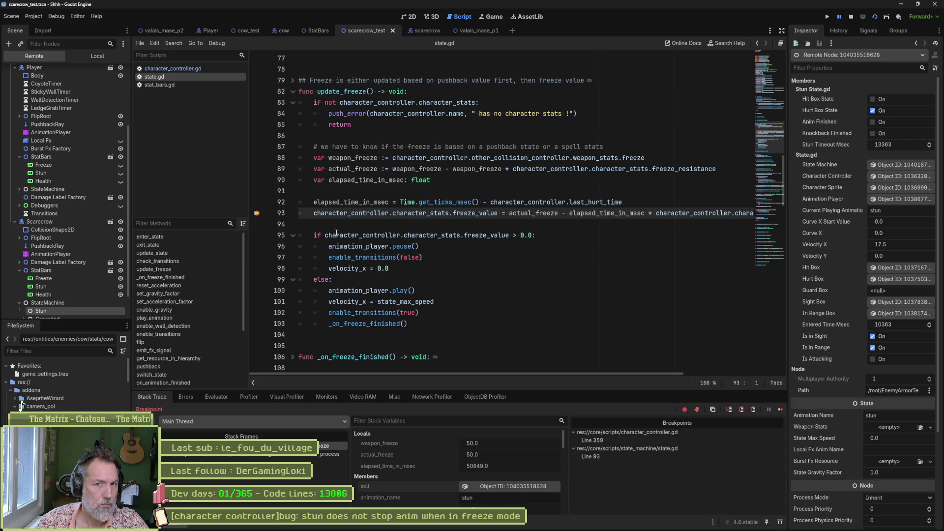
mouse_move(336, 232)
scroll(443, 479, down, 5)
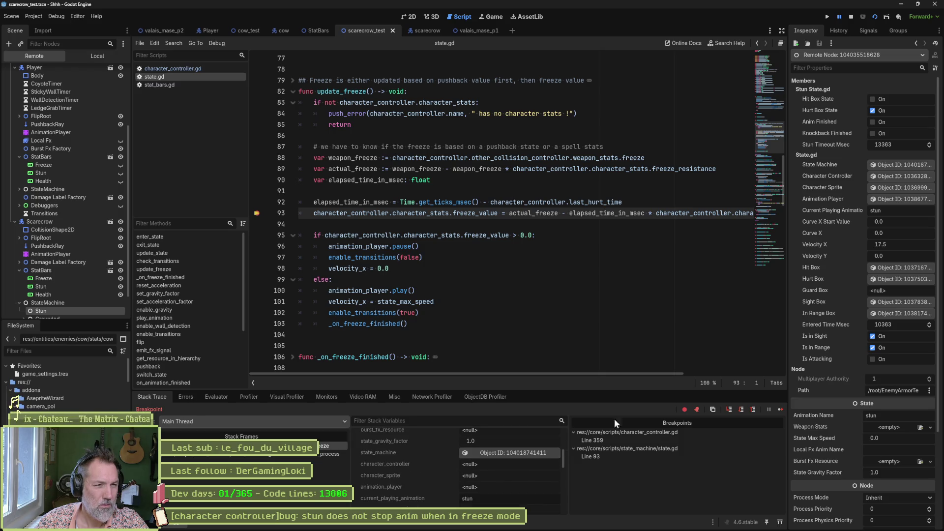
click(781, 409)
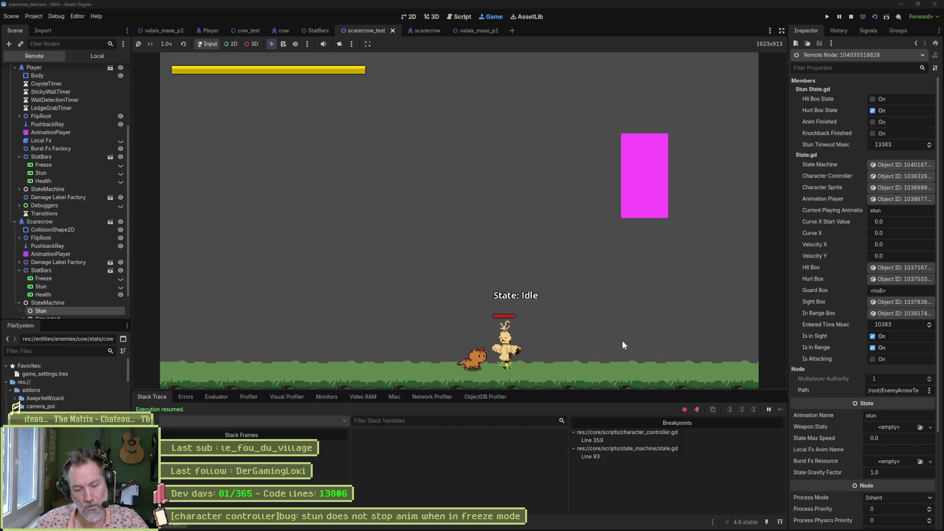
Remove the stray letters, then inspect the Idle state node and Scarecrow's CharacterStats resource.
text(ss)
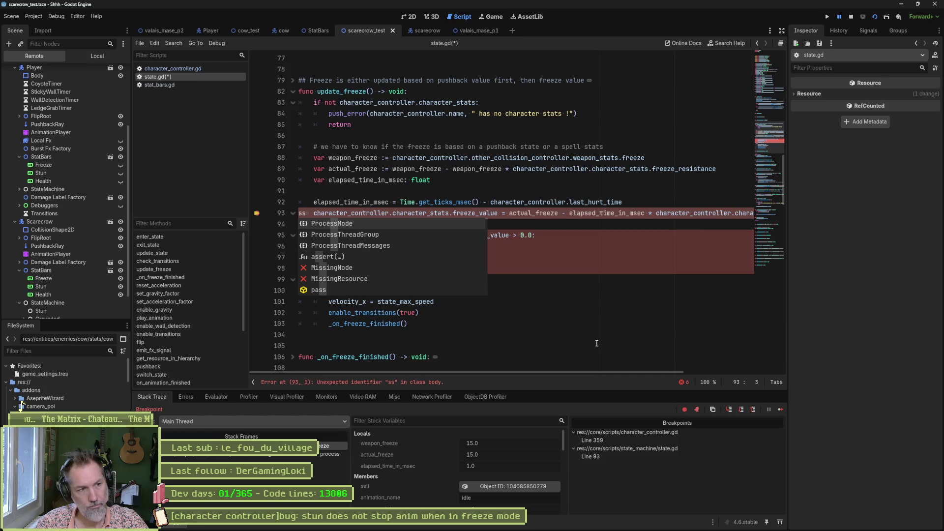
key(BackSpace)
key(BackSpace)
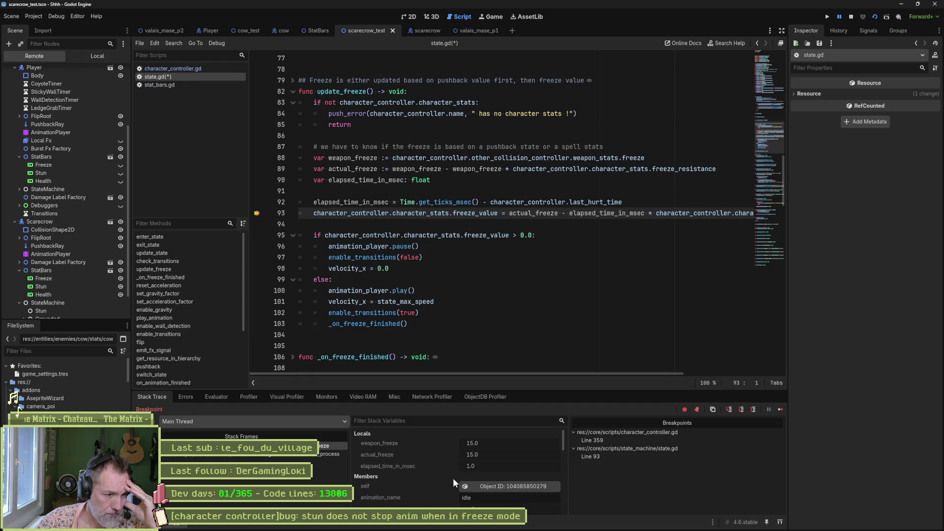
click(495, 483)
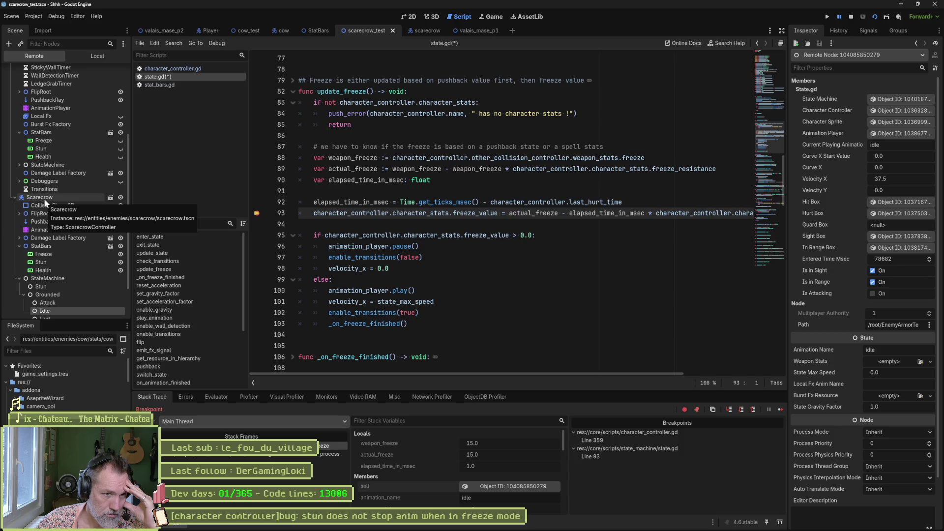
scroll(846, 221, down, 3)
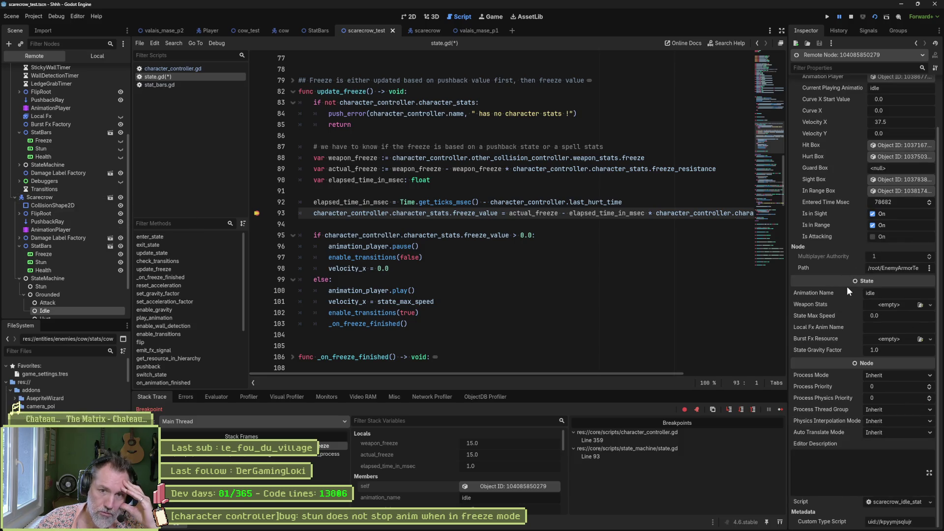
scroll(846, 286, up, 3)
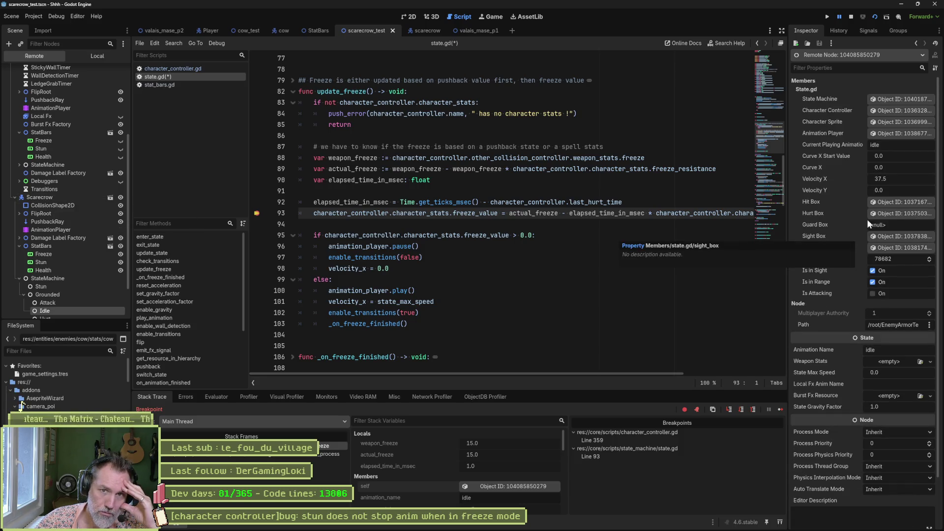
click(907, 111)
scroll(843, 256, down, 3)
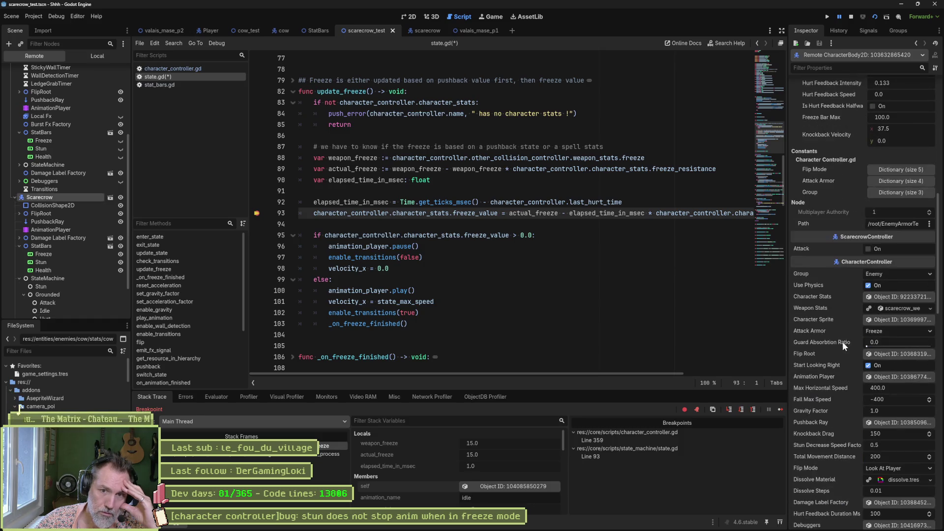
click(887, 297)
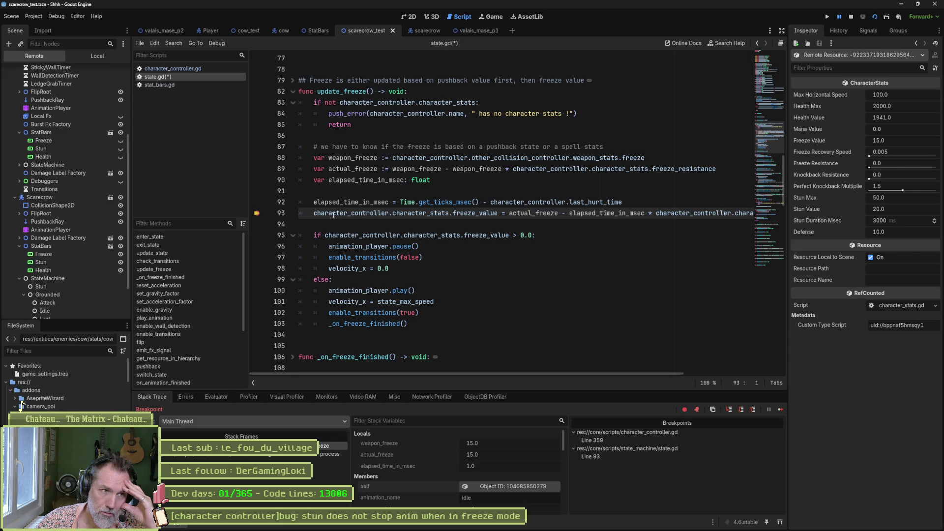
Evaluate freeze_value in the Evaluator, now 15.0, and return to the Stack Trace.
drag(314, 214, 498, 214)
key(ctrl+c)
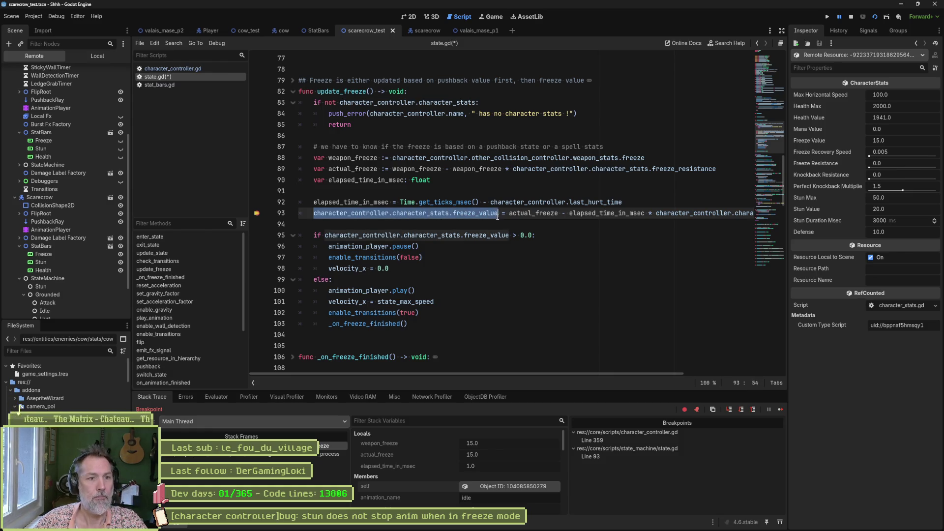
click(216, 397)
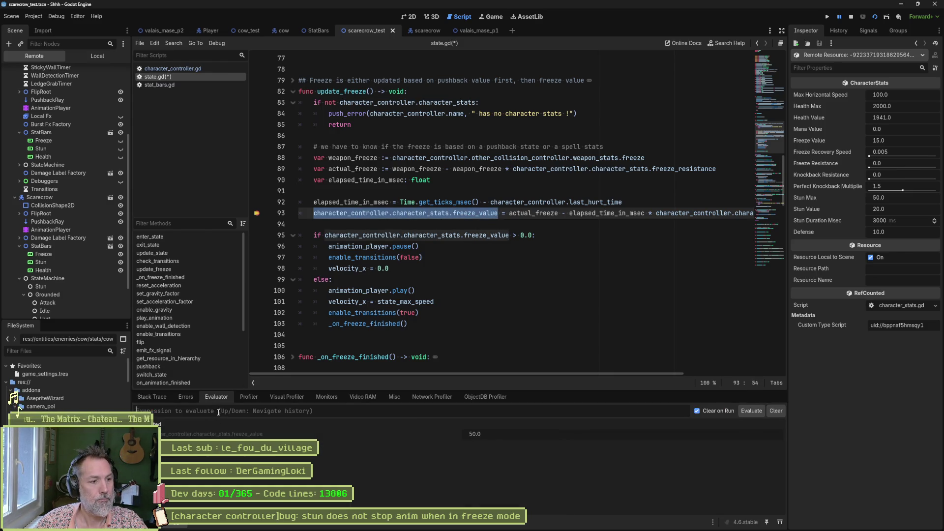
key(ctrl+v)
key(Return)
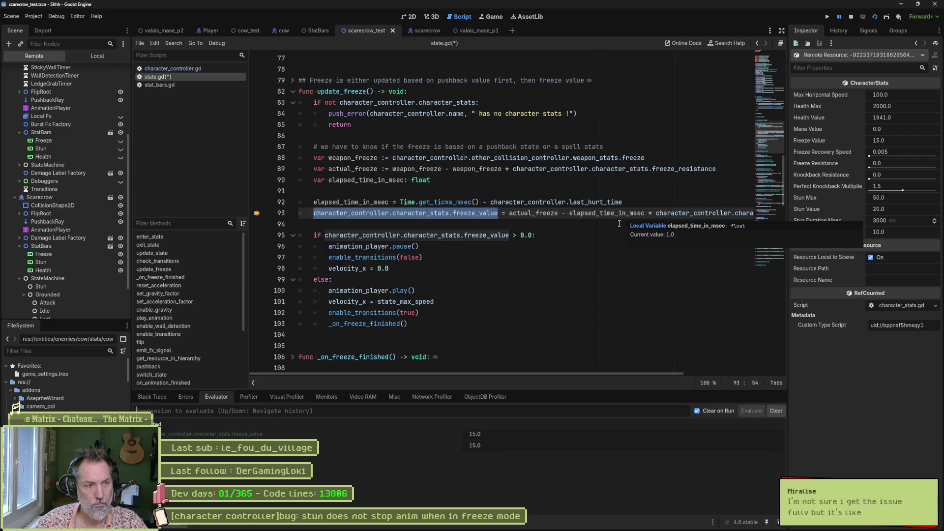
click(157, 401)
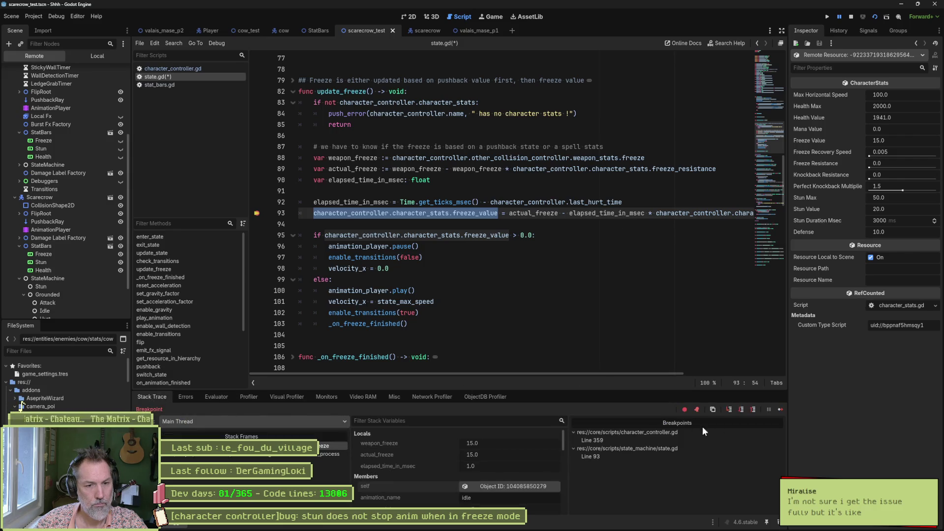
Continue, stop the game with F8, remove the line 93 breakpoint, and show the 2D view.
click(780, 411)
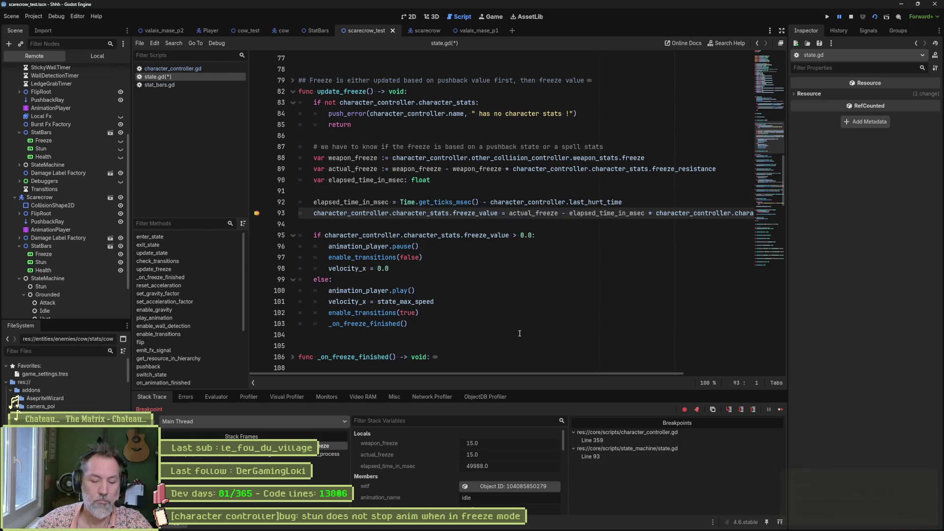
key(F8)
click(257, 213)
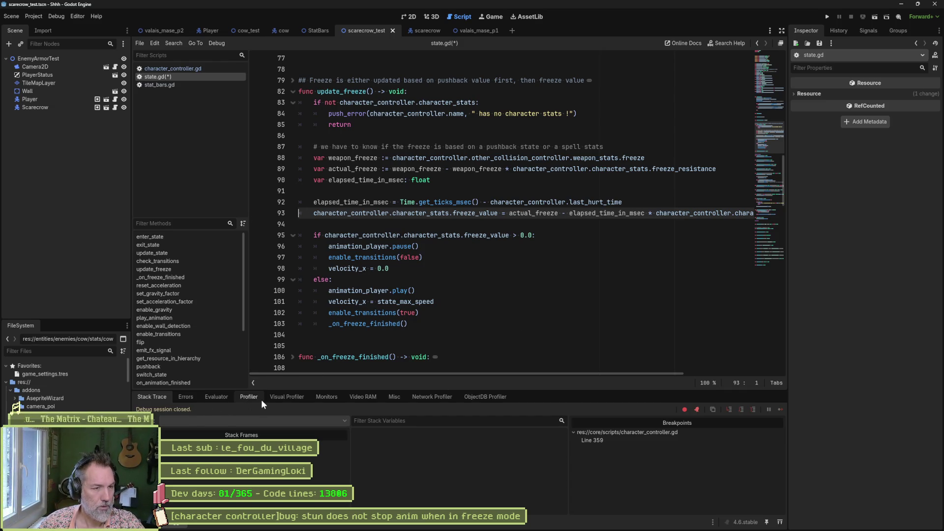
click(412, 16)
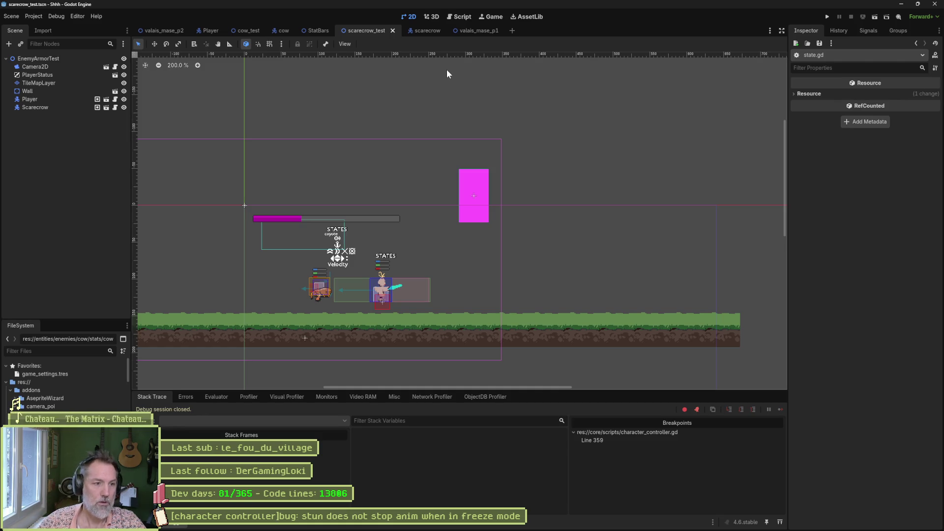
Run the test scene, have the cat attack the scarecrow, resume past the breakpoint, then stop.
scroll(361, 264, up, 6)
drag(506, 246, 450, 218)
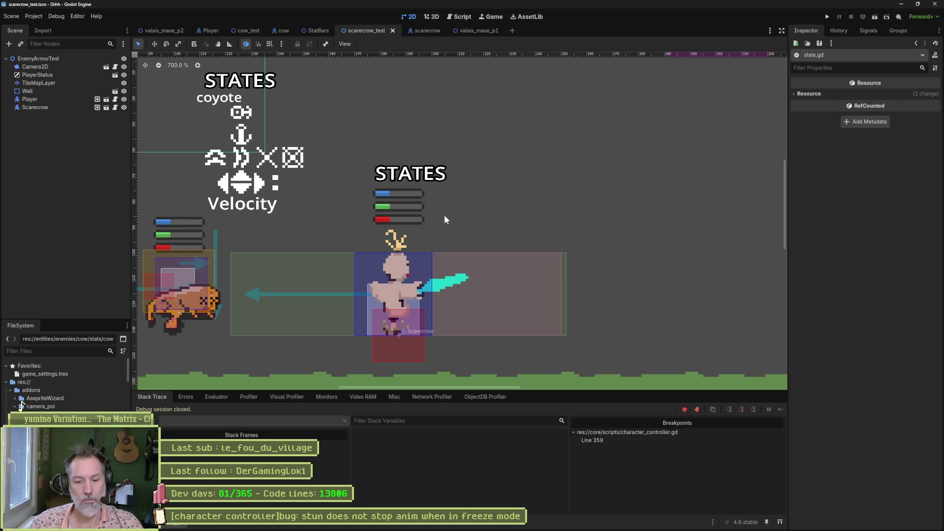
key(F6)
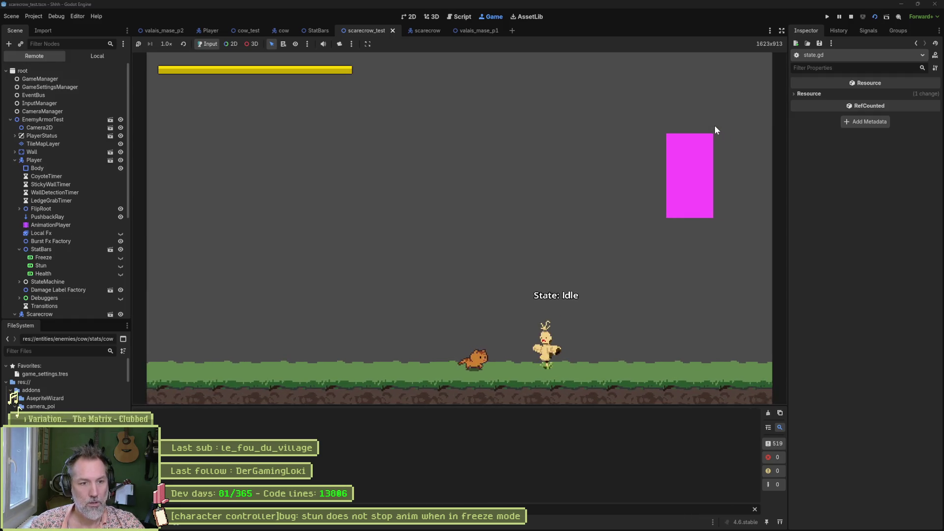
key(Right)
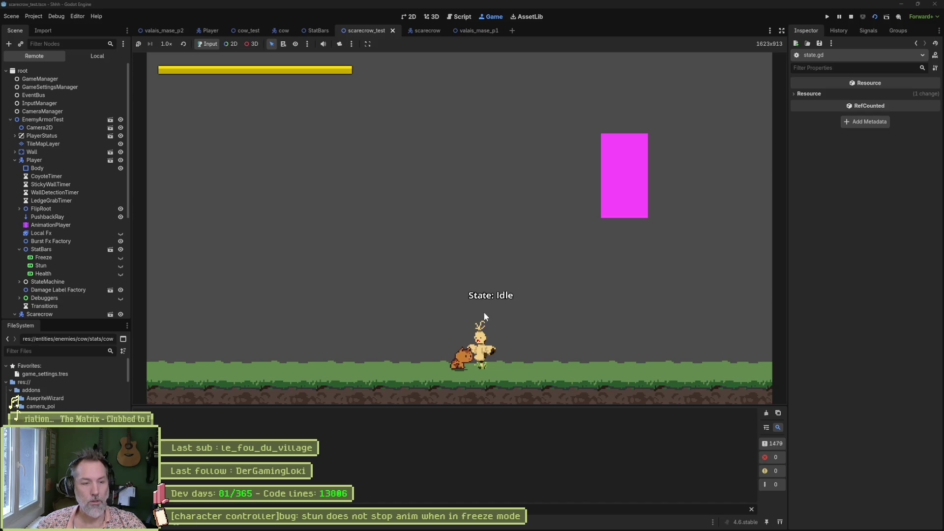
key(x)
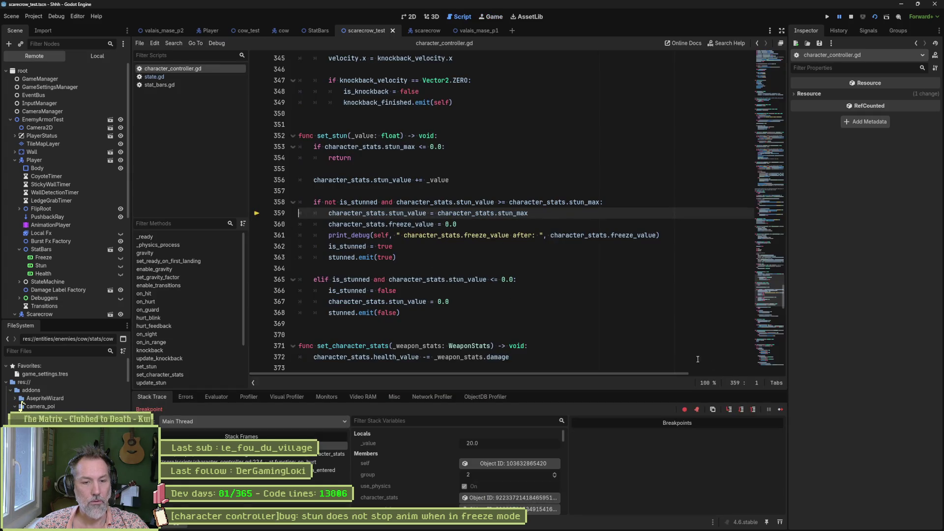
click(769, 409)
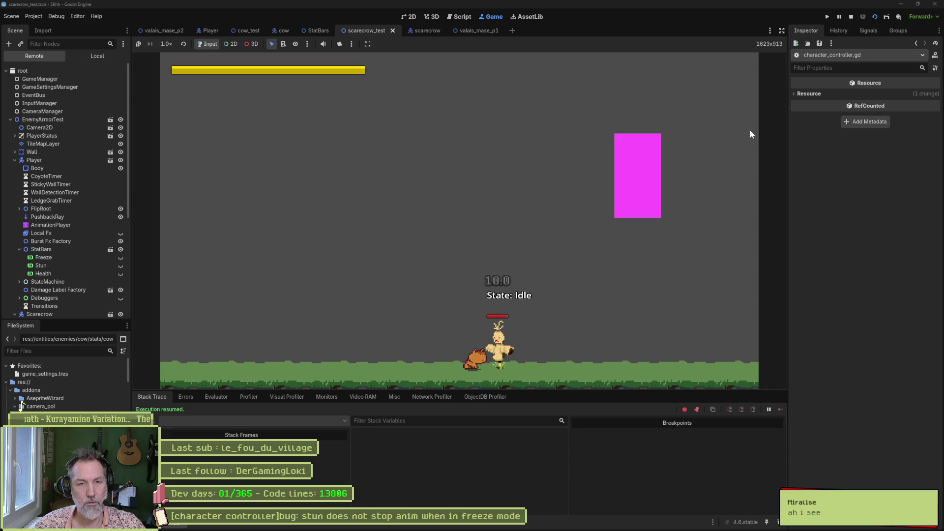
click(850, 17)
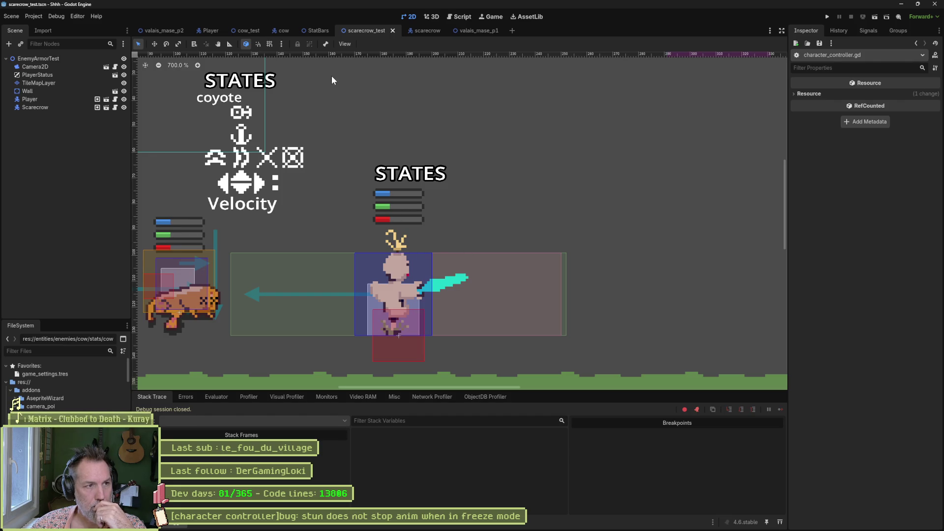
click(460, 19)
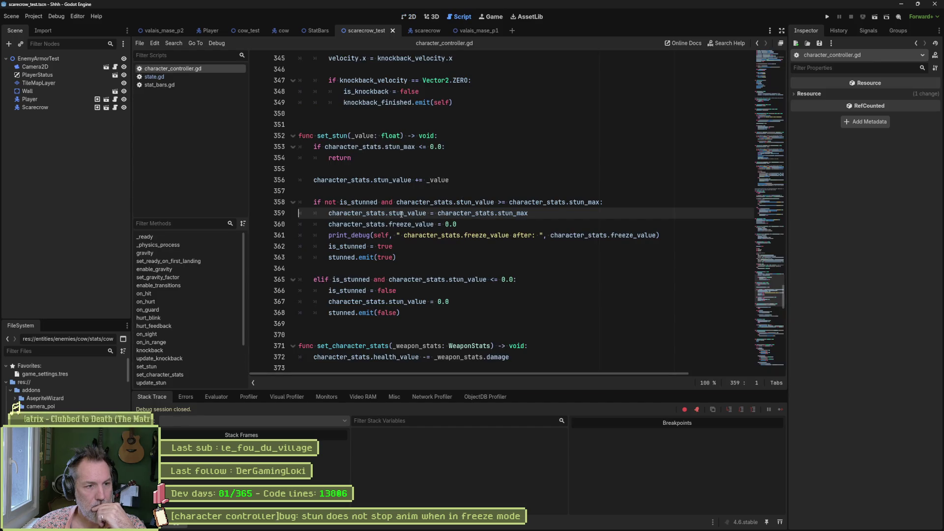
In state.gd, wrap the freeze decay line in 'if not character_controller.is_stunned:' and run with F5.
mouse_move(401, 214)
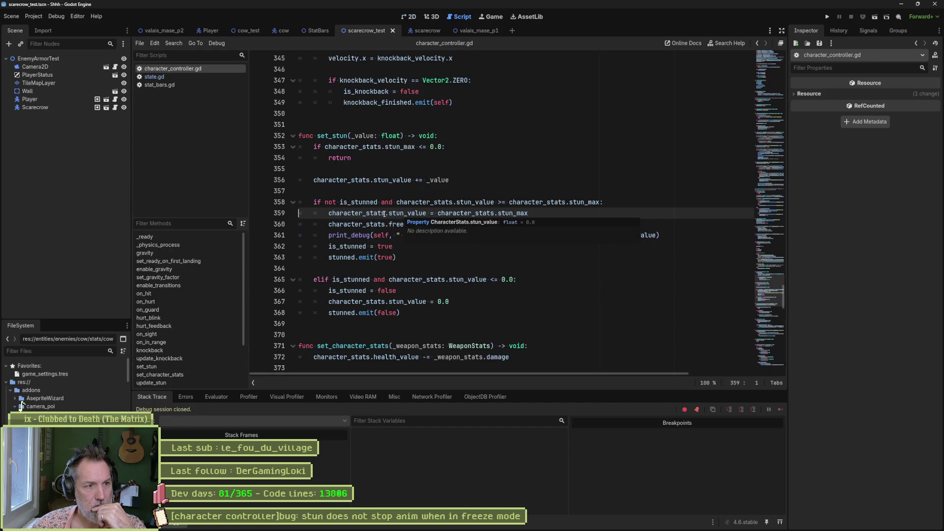
click(155, 77)
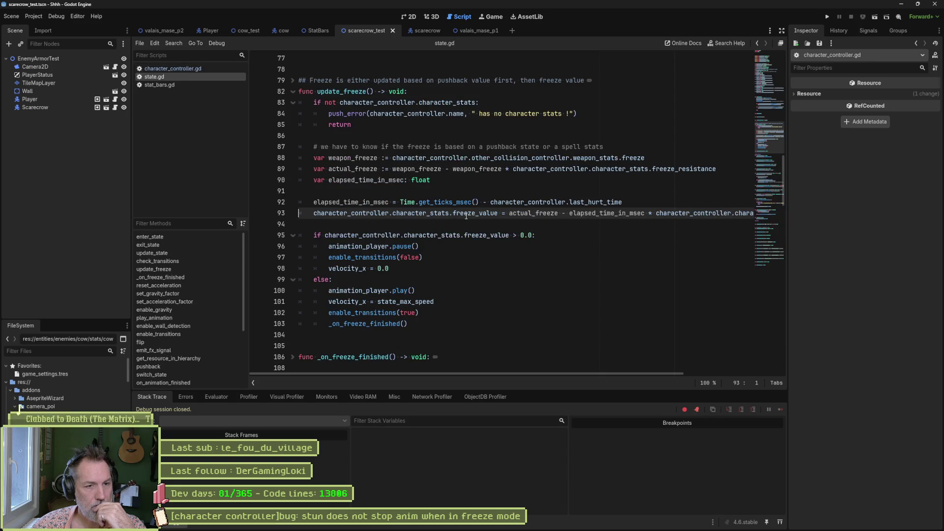
click(635, 199)
key(Return)
text(if )
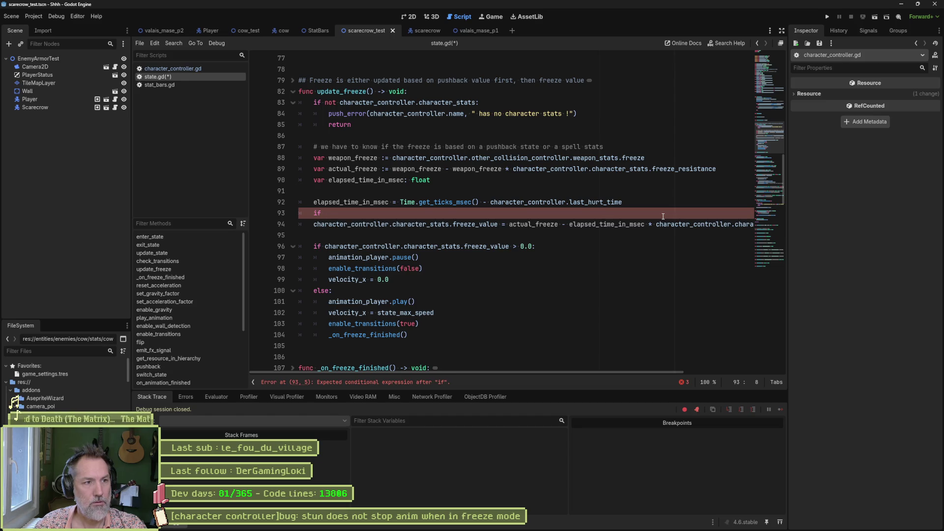
text(cha)
key(Return)
text(.is_stunned:)
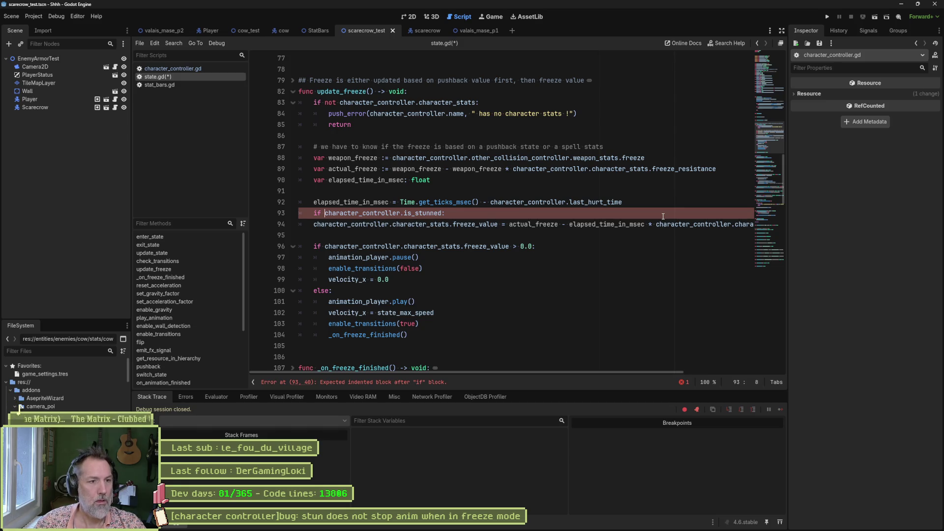
text(not)
key(Down)
key(Home)
key(Tab)
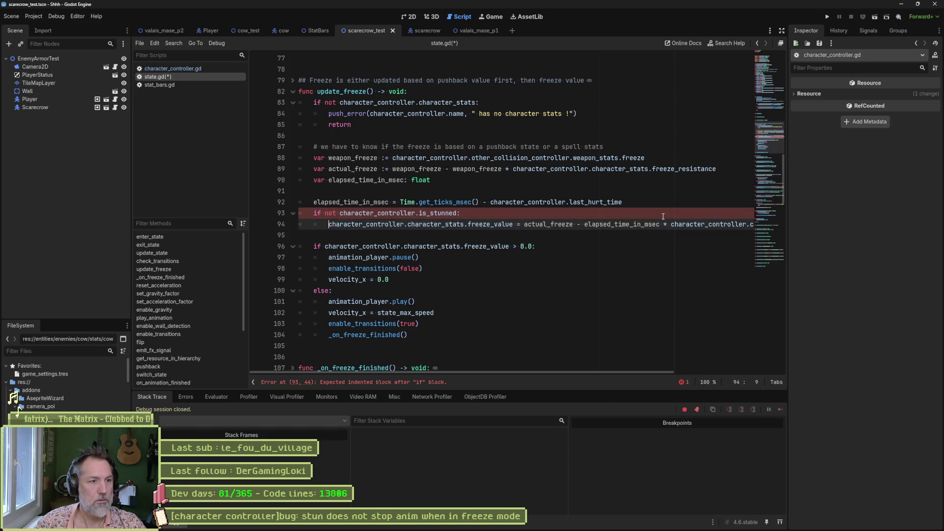
key(F5)
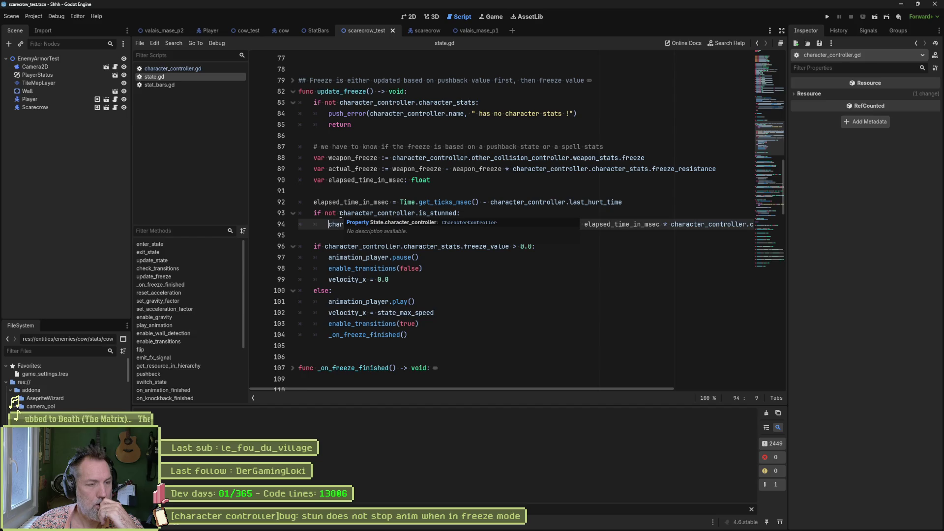
Add an else branch setting freeze_value = 0 and rerun the scene with F6.
key(Down)
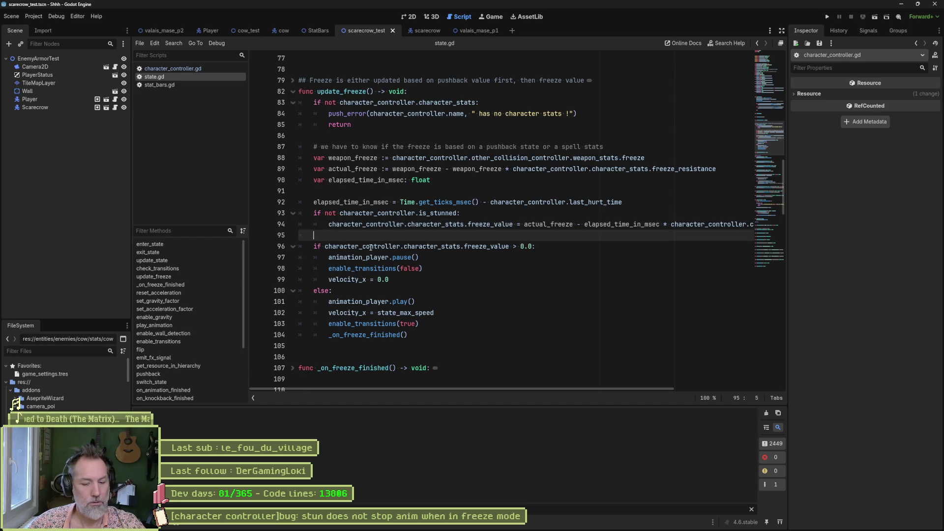
key(Tab)
text(else:)
key(Return)
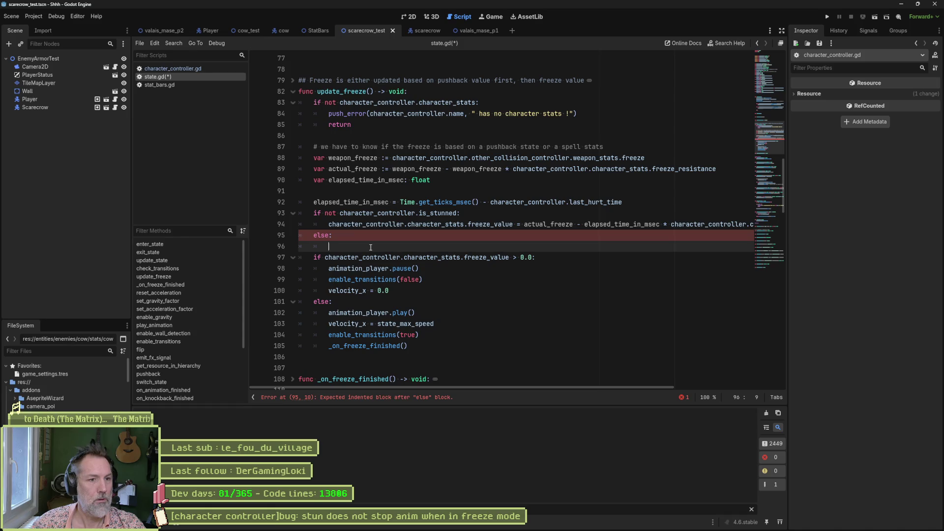
drag(328, 224, 512, 224)
key(ctrl+c)
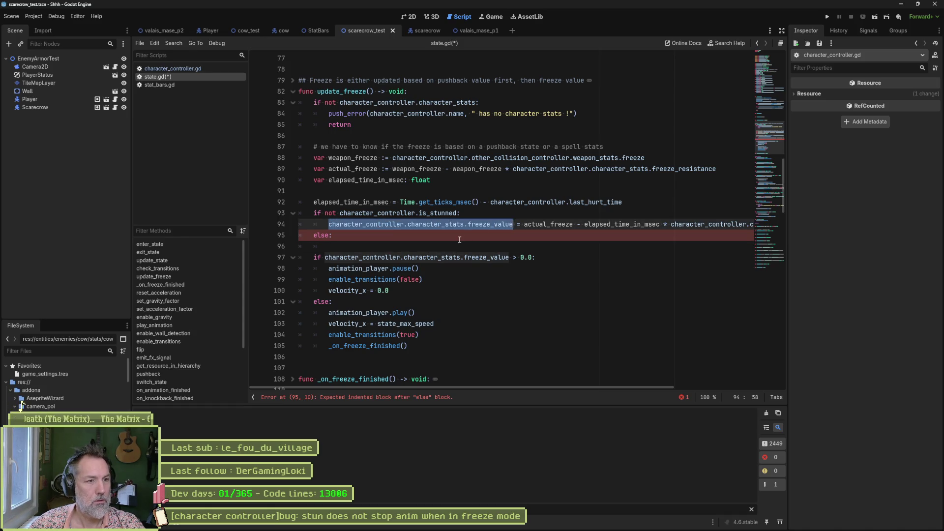
click(465, 247)
key(ctrl+v)
text(= 0)
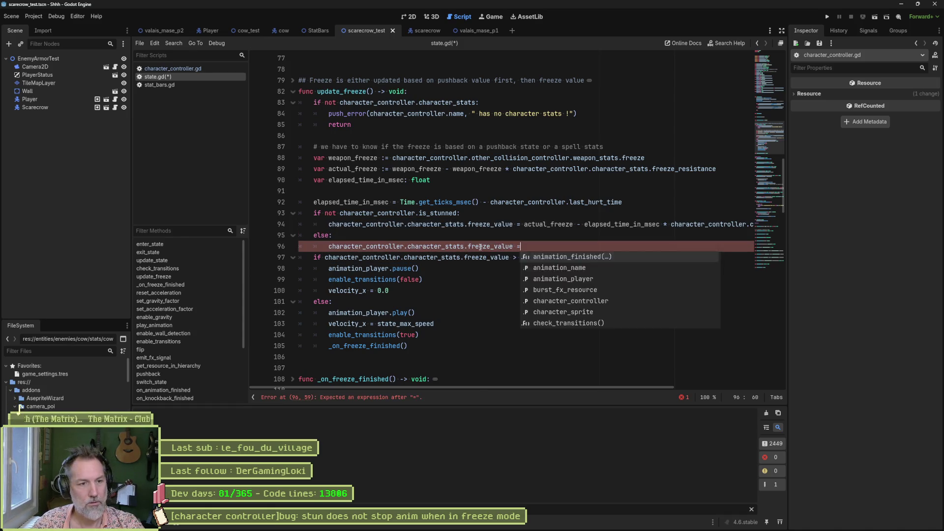
key(F6)
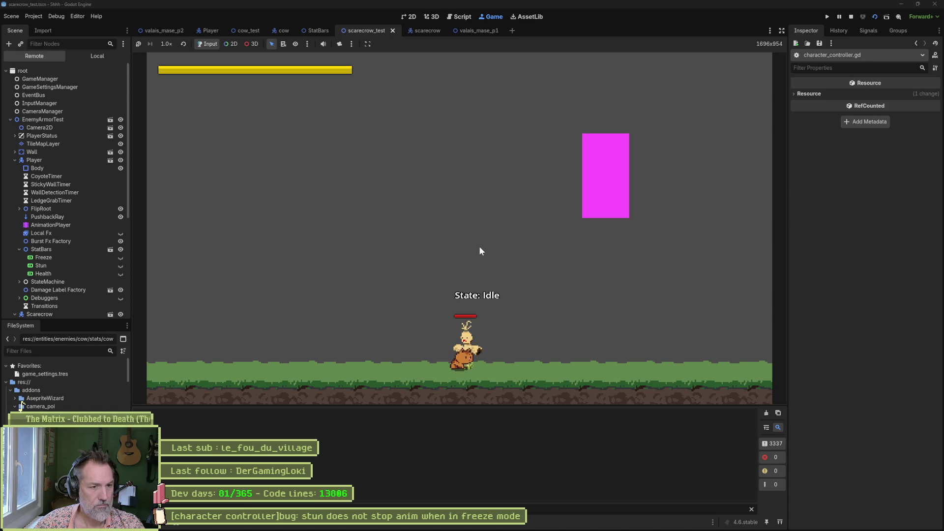
Move the freeze decay line up into the 'if freeze_value > 0.0' block.
key(ctrl+F3)
click(465, 257)
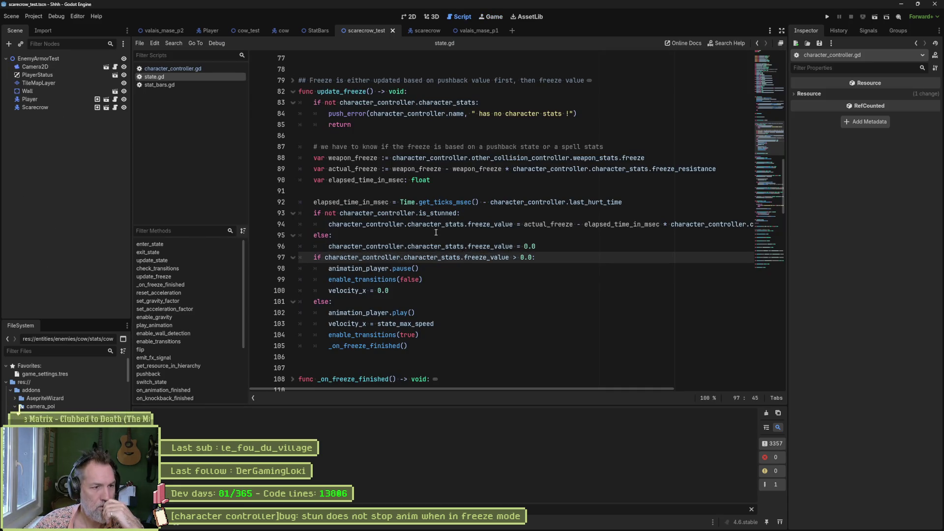
key(ctrl+shift+Return)
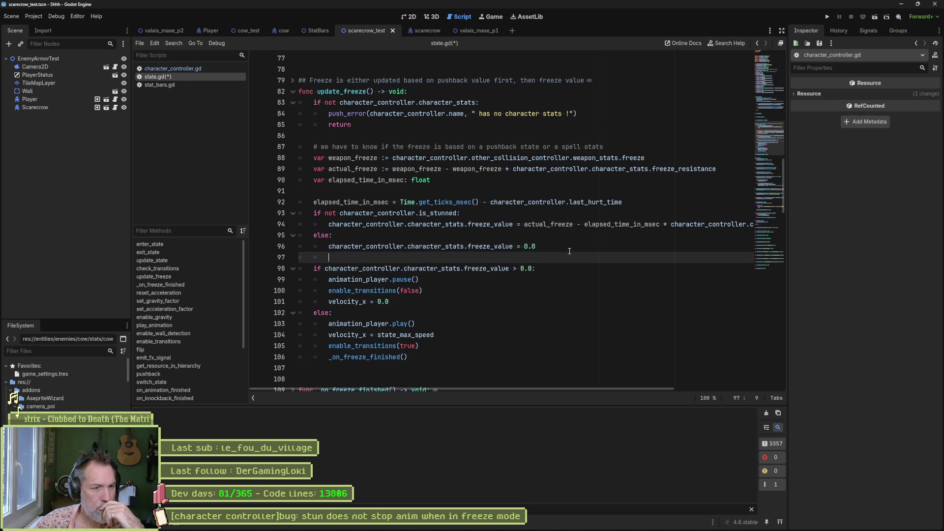
drag(520, 269, 527, 352)
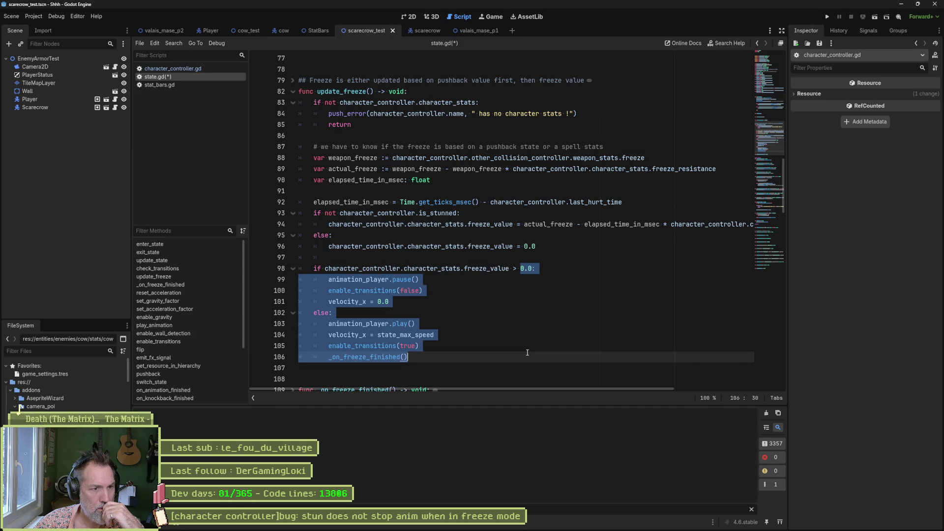
click(507, 246)
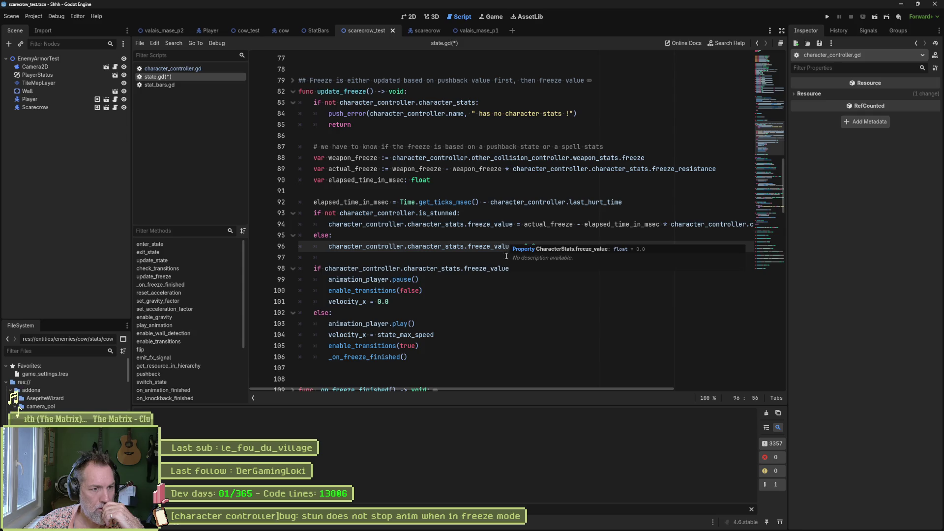
click(487, 269)
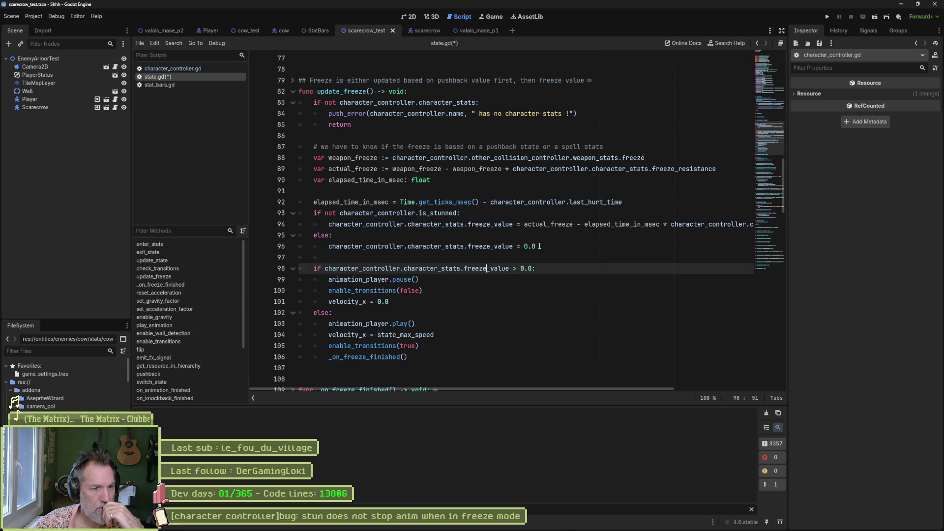
click(538, 223)
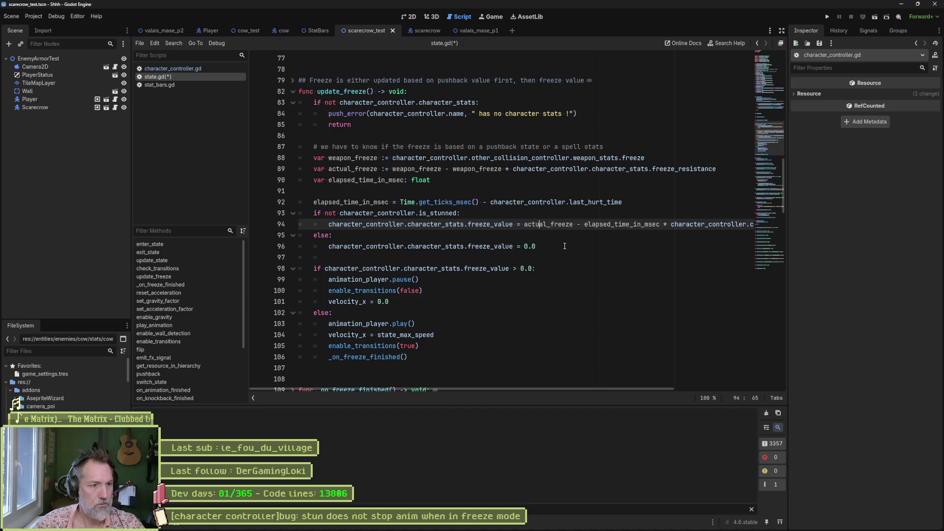
key(alt+Down)
key(alt+Down)
key(alt+Down)
key(alt+Down)
key(alt+Down)
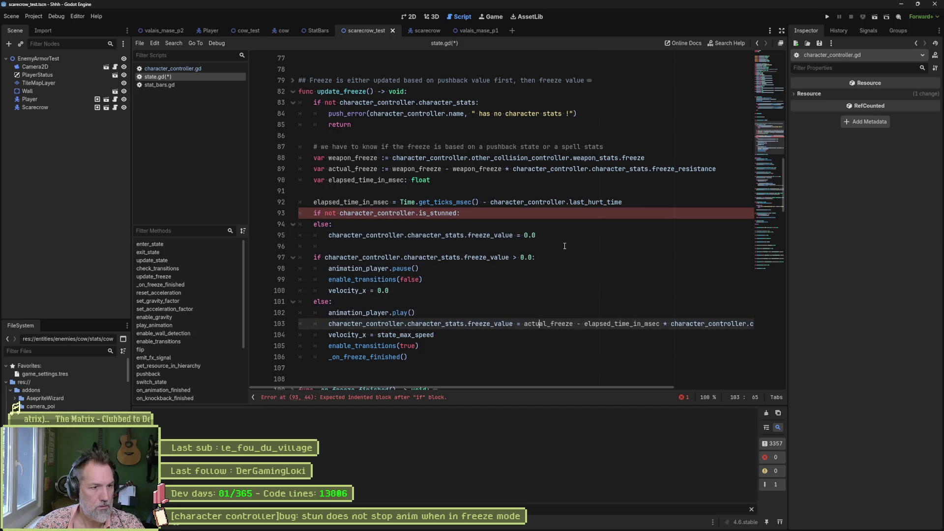
key(alt+Up)
key(alt+Up)
key(alt+Up)
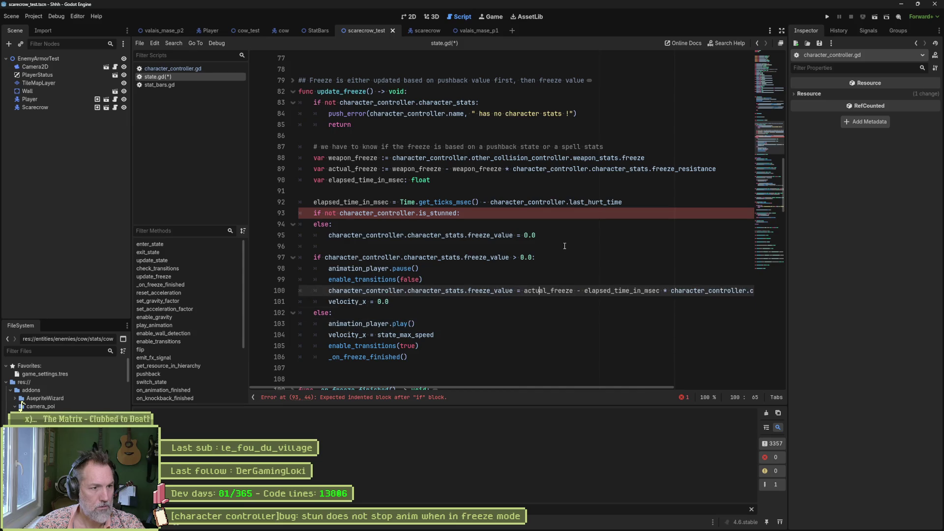
key(alt+Up)
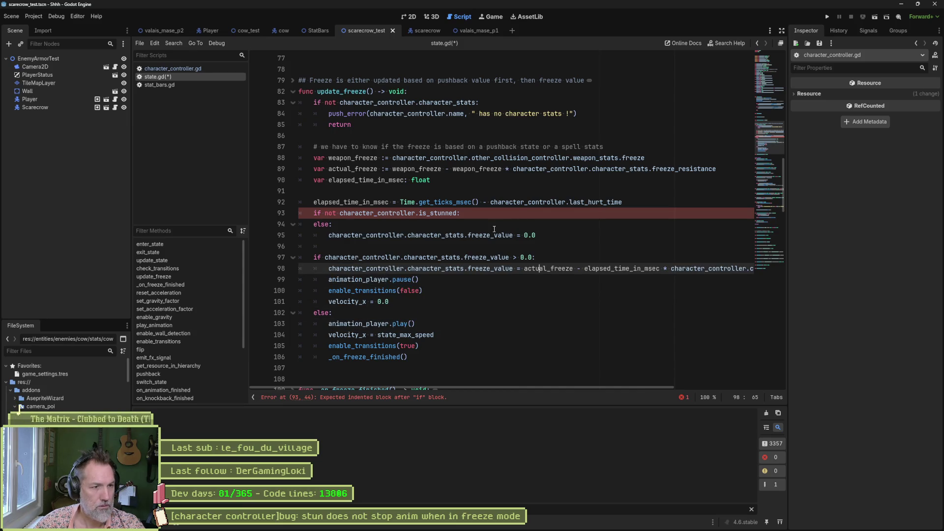
Delete the is_stunned if/else lines and rerun the scene.
drag(549, 237, 635, 200)
key(BackSpace)
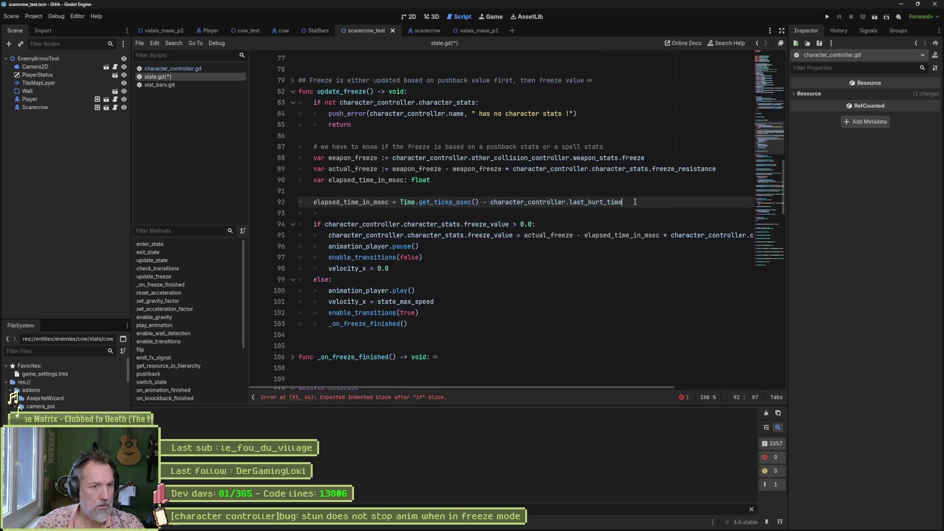
key(F6)
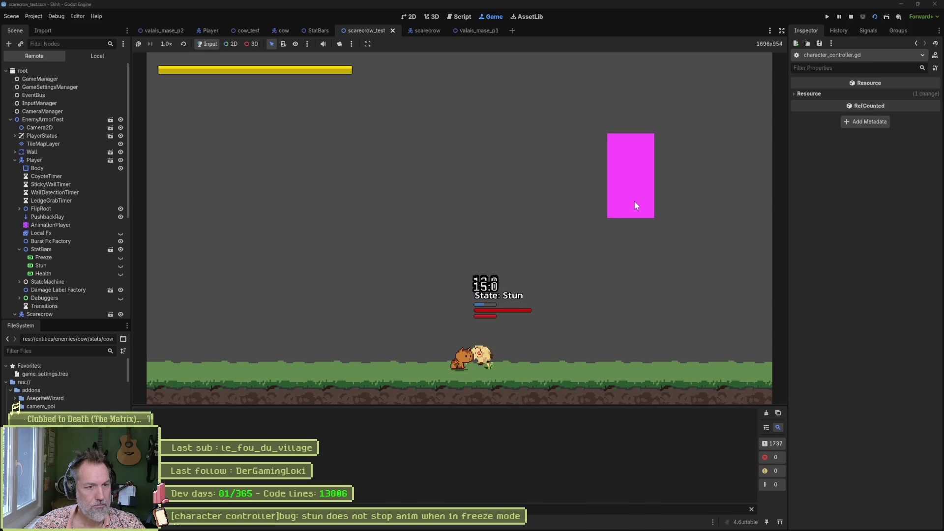
Back in state.gd, select the freeze_value path in the line 94 if condition.
key(ctrl+F3)
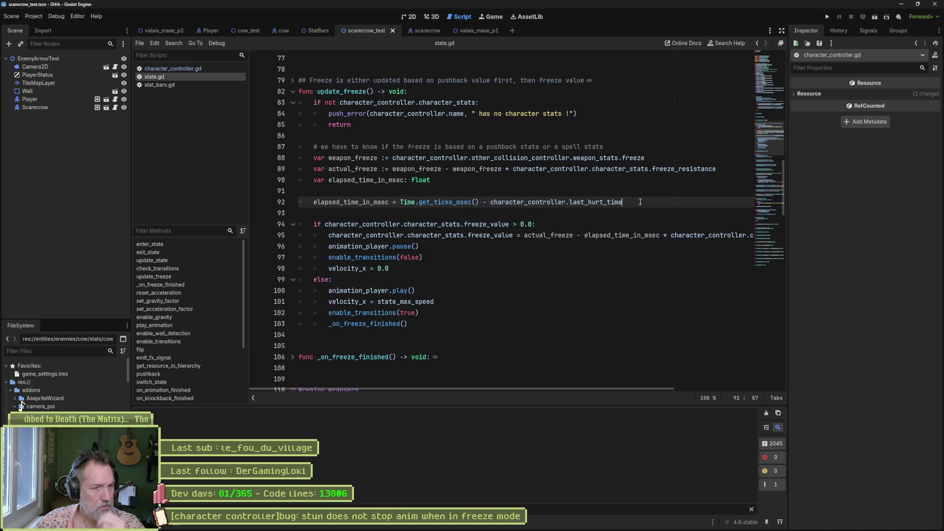
click(543, 236)
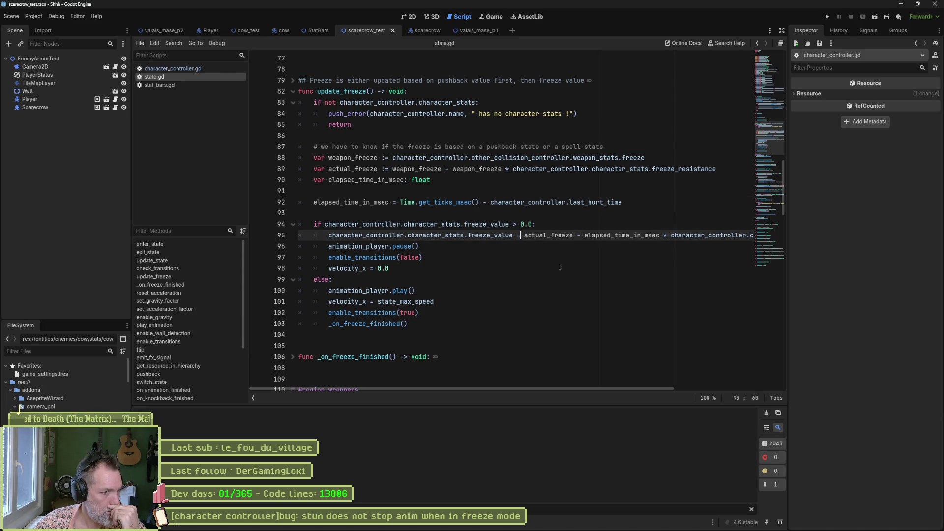
click(496, 224)
drag(325, 225, 512, 227)
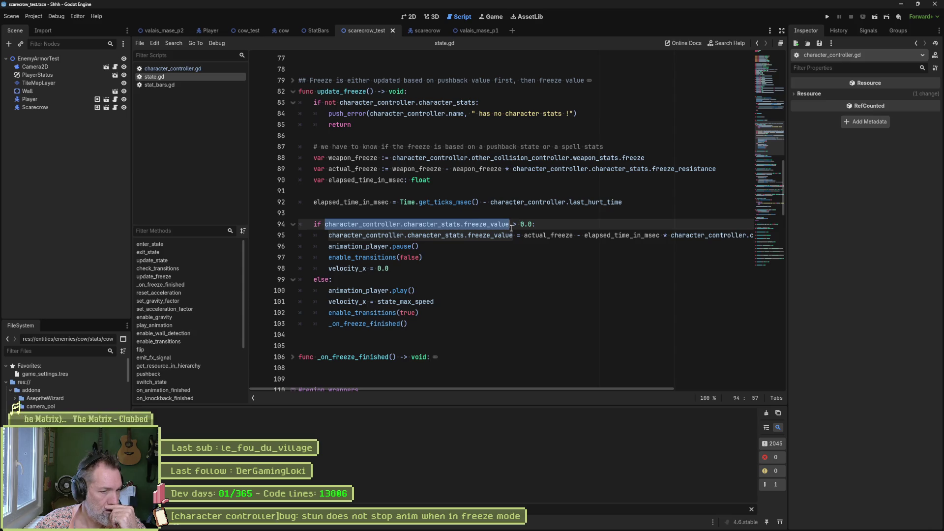
mouse_move(511, 231)
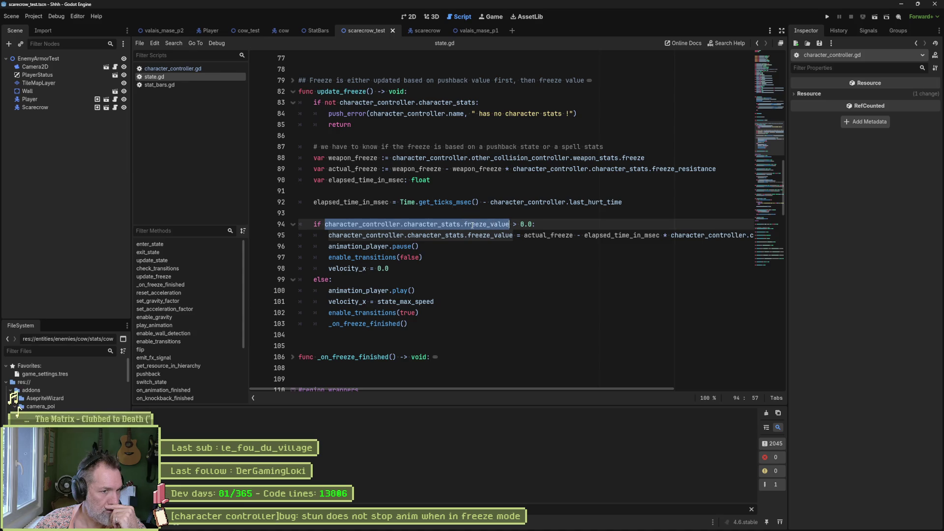
mouse_move(472, 225)
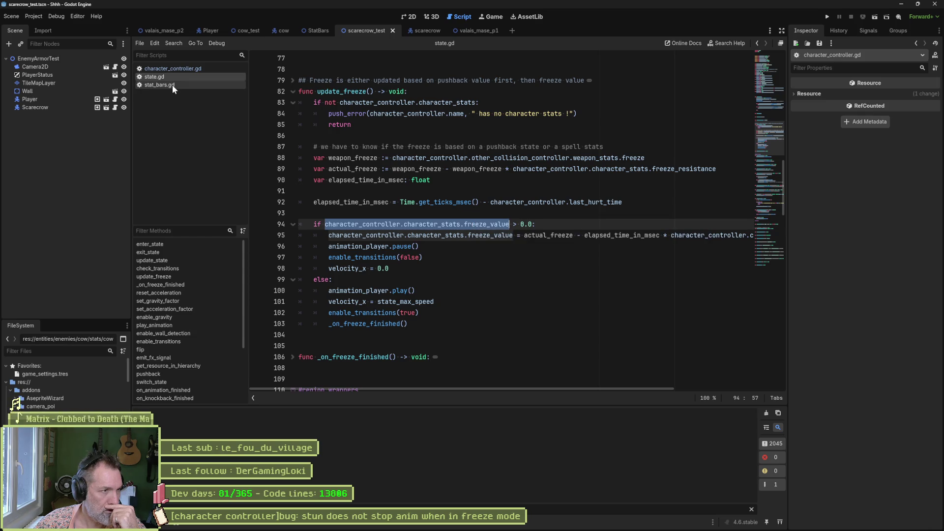
click(177, 69)
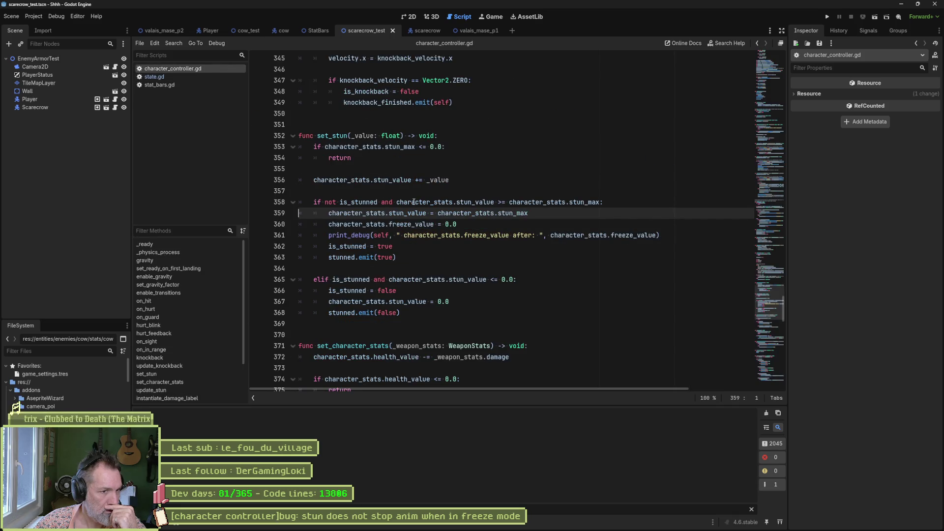
drag(457, 225, 299, 225)
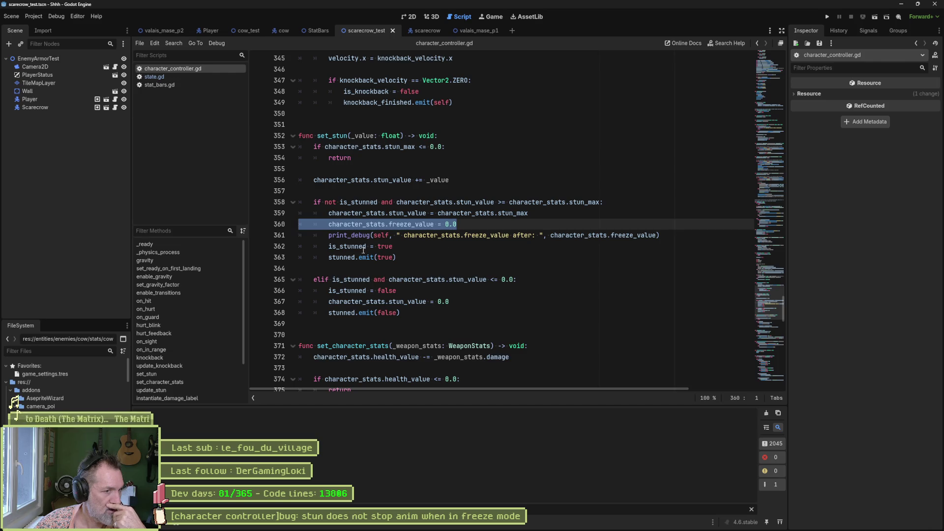
click(173, 78)
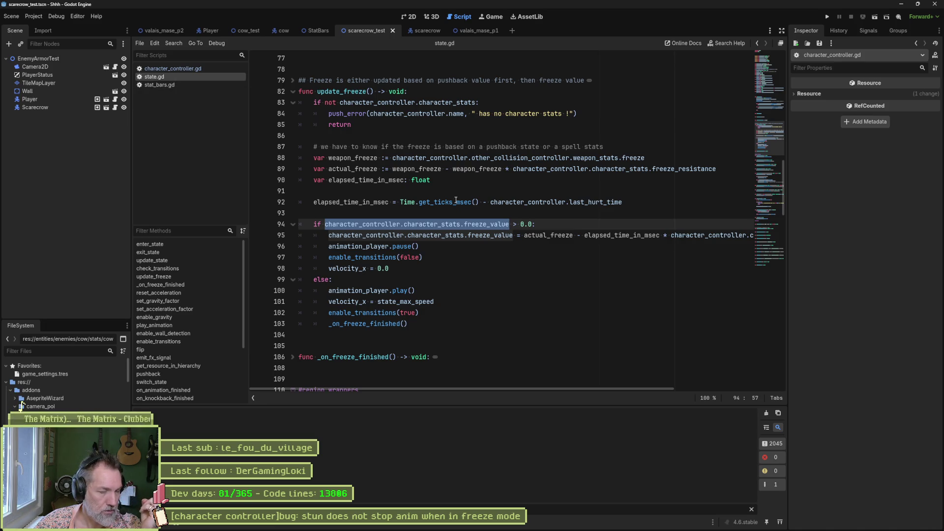
mouse_move(446, 199)
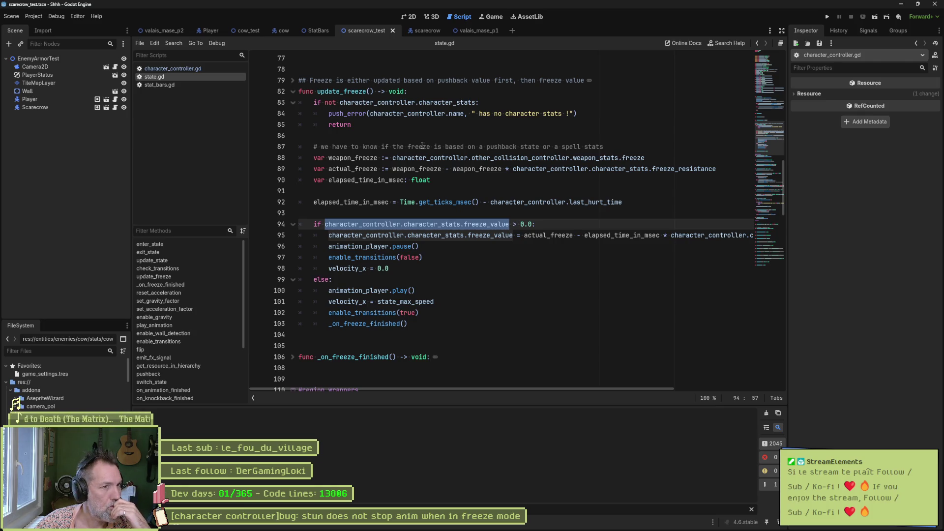
Restore the is_stunned check with undo and move the freeze calculation line into its block.
click(408, 214)
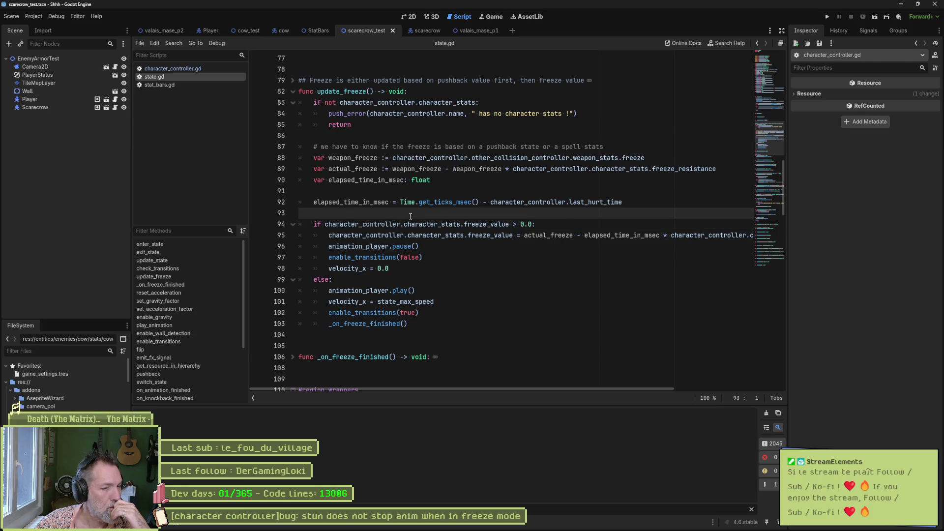
mouse_move(433, 230)
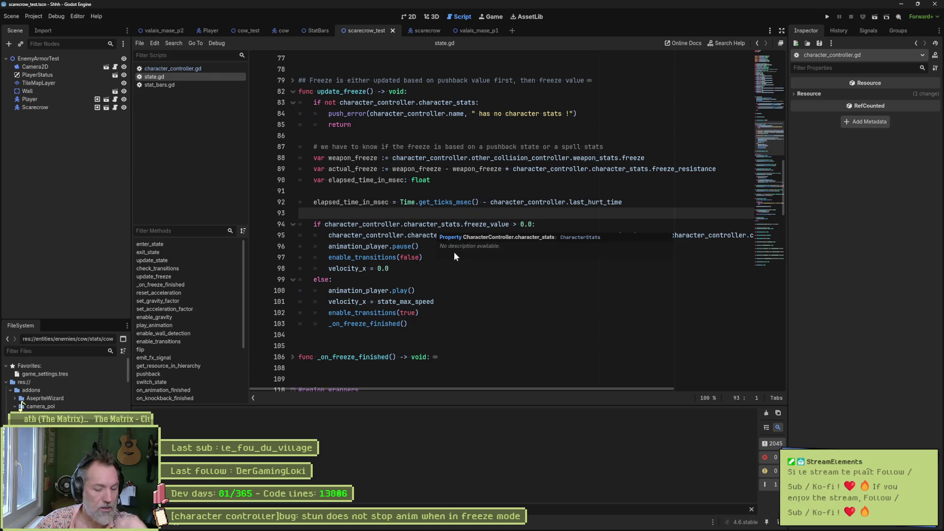
click(422, 238)
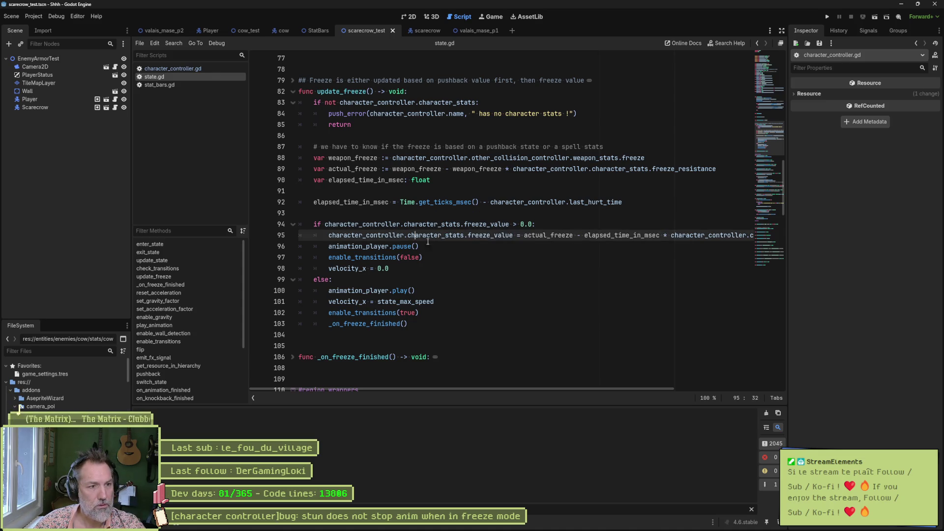
key(ctrl+z)
key(ctrl+z)
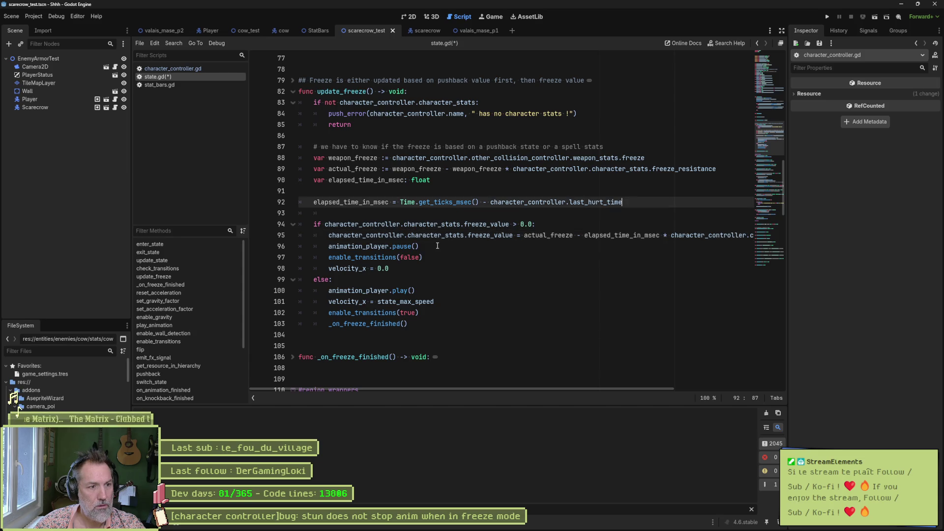
key(Down)
key(Down)
key(Down)
key(alt+Down)
key(alt+Down)
key(alt+Down)
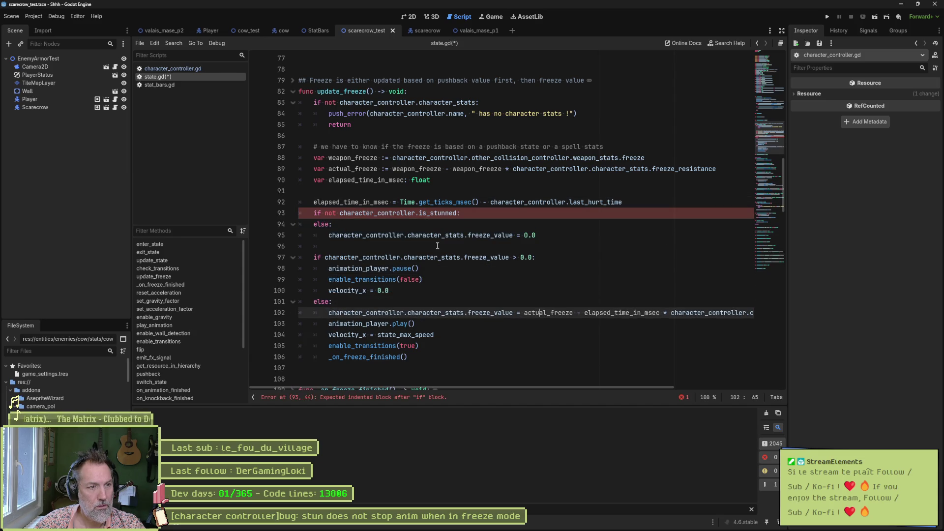
key(alt+Up)
key(alt+Up)
key(alt+Up)
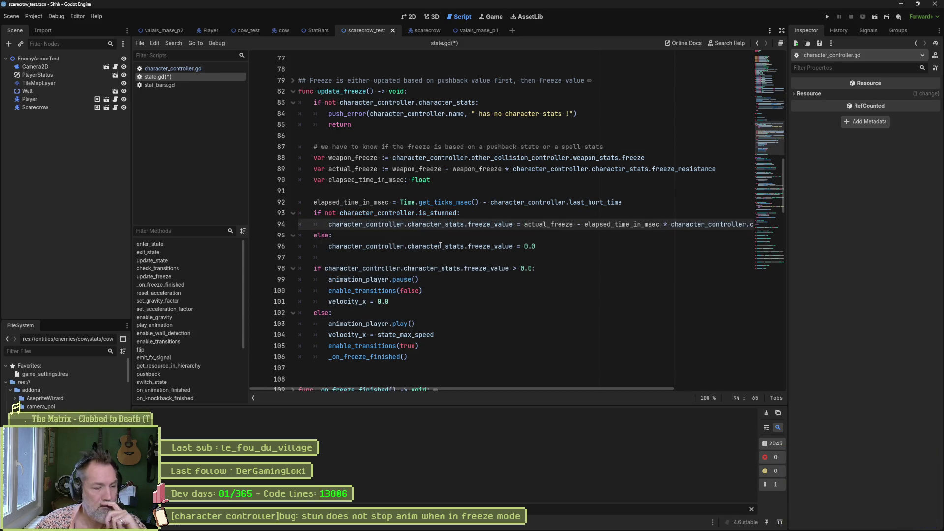
click(389, 210)
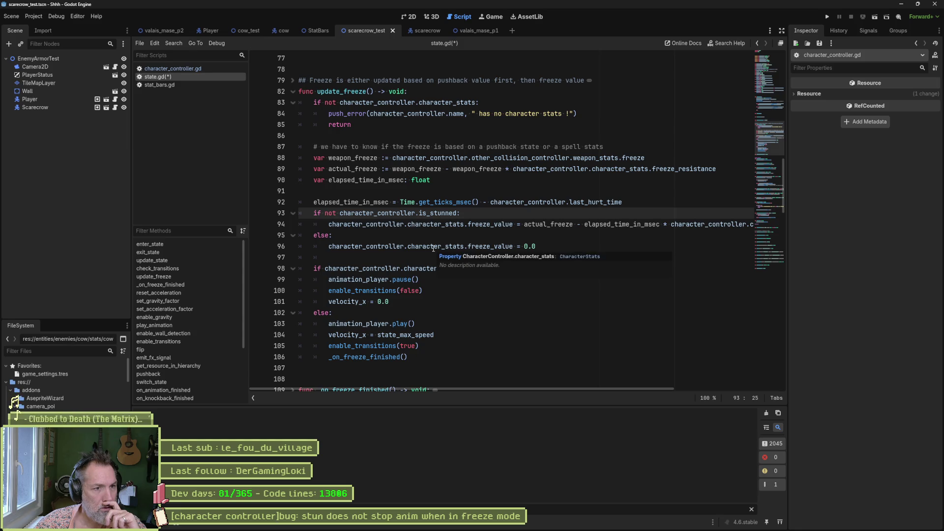
Move the else freeze reset after the early return, delete 'if not is_stunned', and dedent the calculation.
mouse_move(536, 247)
mouse_down()
mouse_move(315, 246)
mouse_move(288, 236)
mouse_up()
key(BackSpace)
click(410, 92)
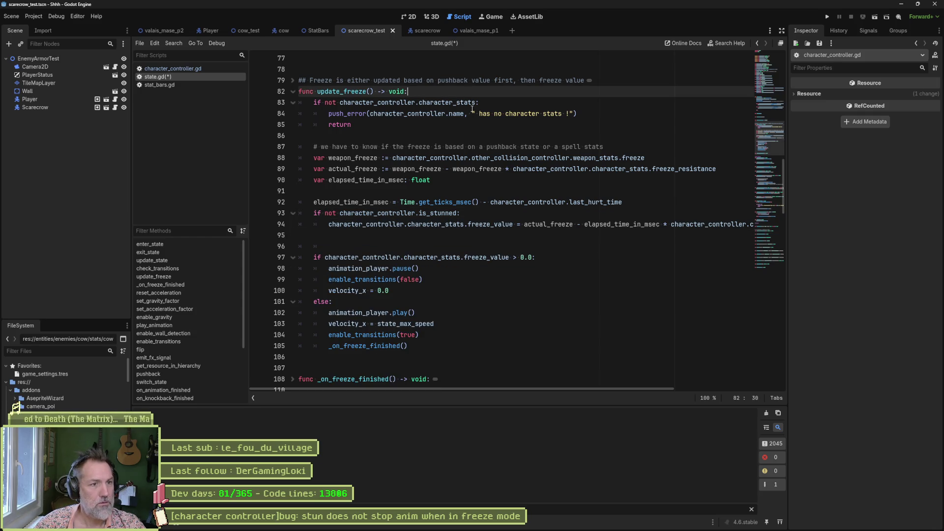
click(375, 126)
key(ctrl+v)
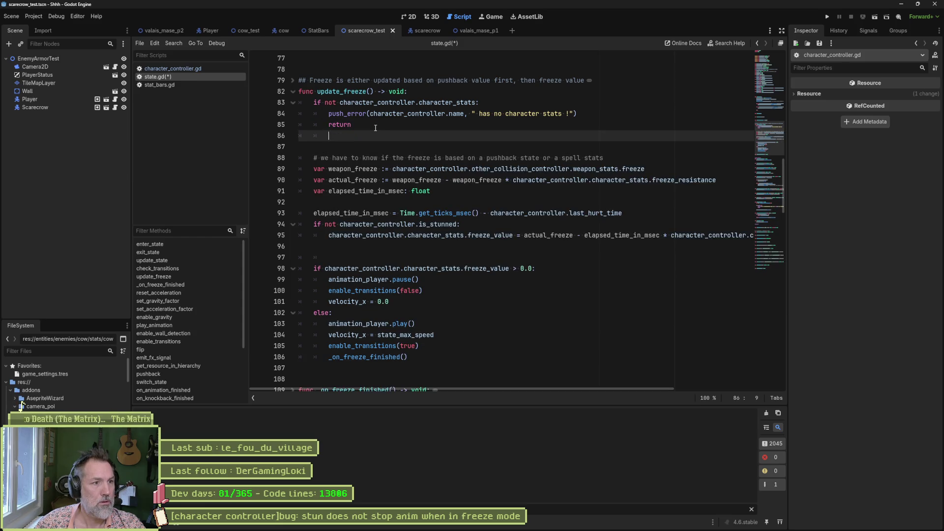
key(Up)
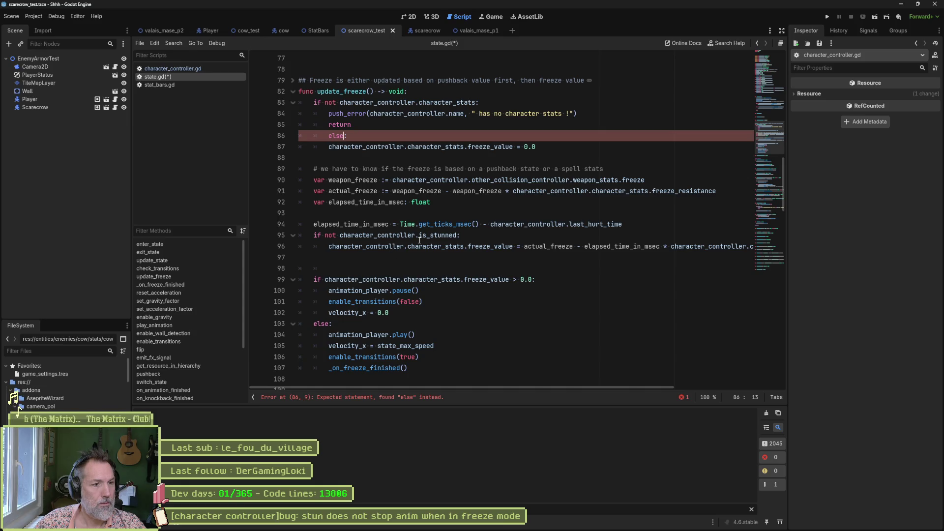
drag(462, 235, 313, 235)
key(ctrl+c)
key(BackSpace)
click(327, 248)
key(BackSpace)
click(329, 235)
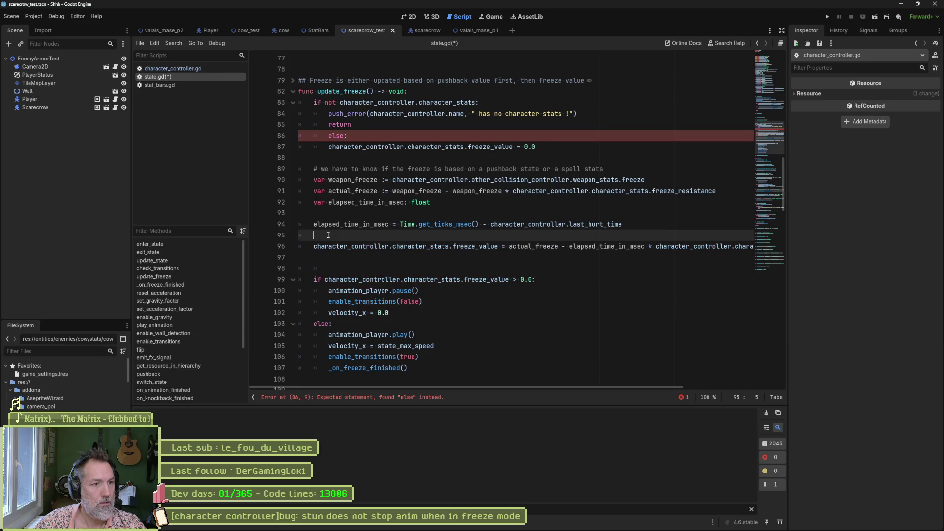
Turn the moved else into 'if character_controller.is_stunned:' with the freeze reset indented beneath.
double_click(336, 136)
key(ctrl+v)
double_click(345, 135)
key(BackSpace)
key(Down)
key(Home)
key(Tab)
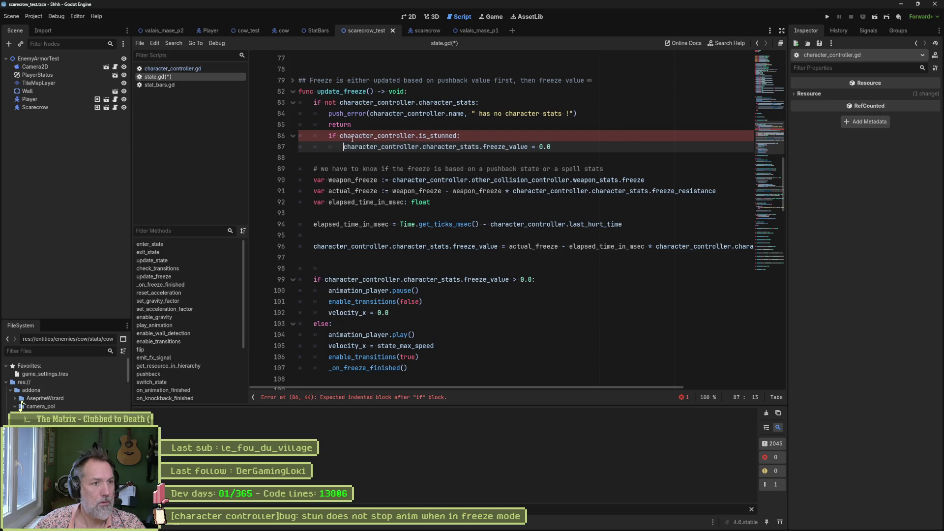
key(Up)
key(Up)
key(Return)
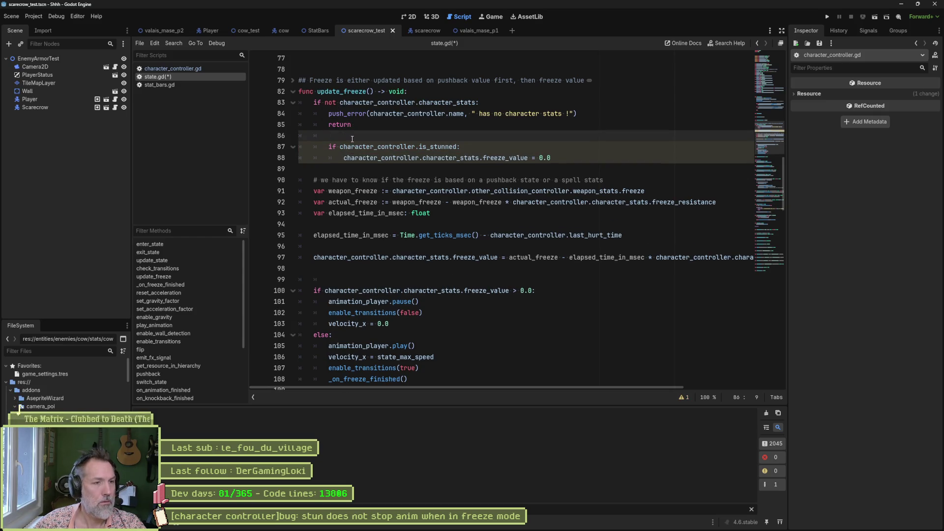
drag(397, 147, 406, 158)
key(shift+Tab)
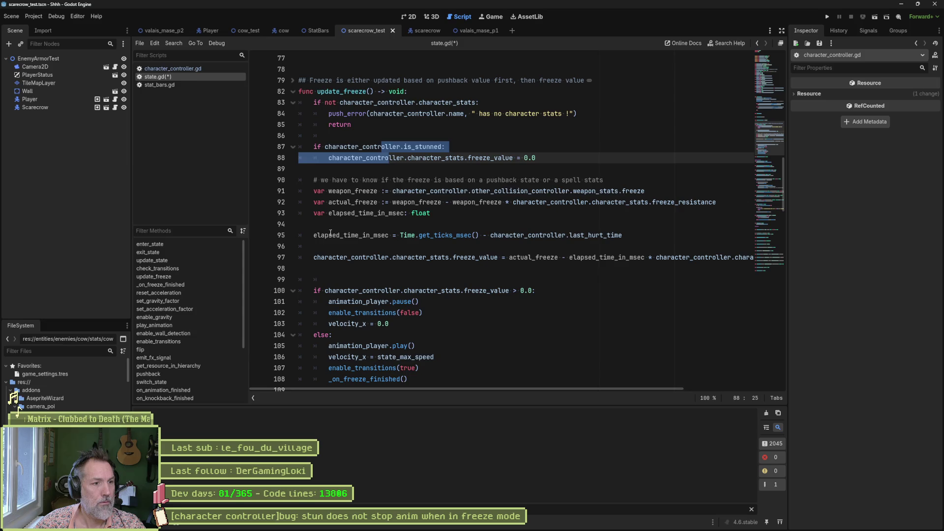
Delete stray blank lines, save, and run the scarecrow test scene with F6.
click(328, 246)
key(BackSpace)
key(BackSpace)
key(Down)
key(Down)
key(Delete)
key(ctrl+s)
key(F6)
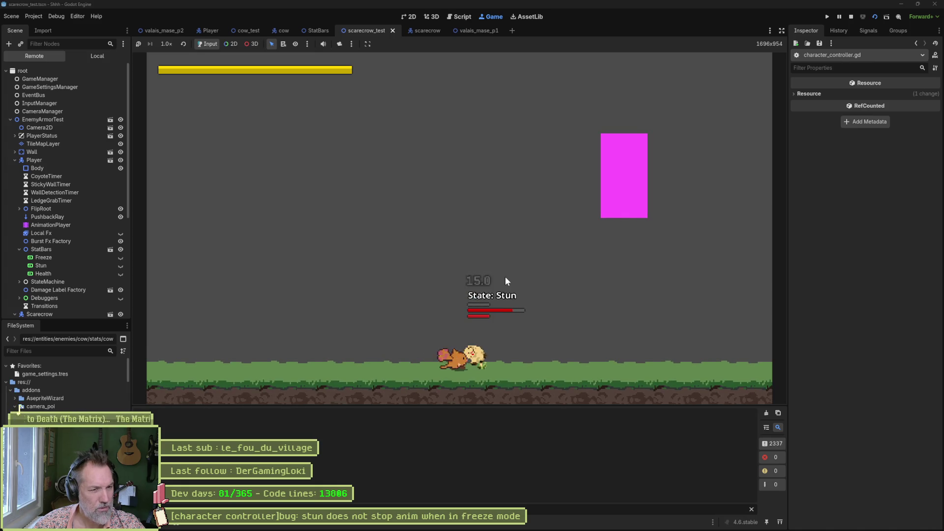
Add 'return' after the freeze_value reset in the is_stunned branch, rerun, then stop with F8.
key(ctrl+F3)
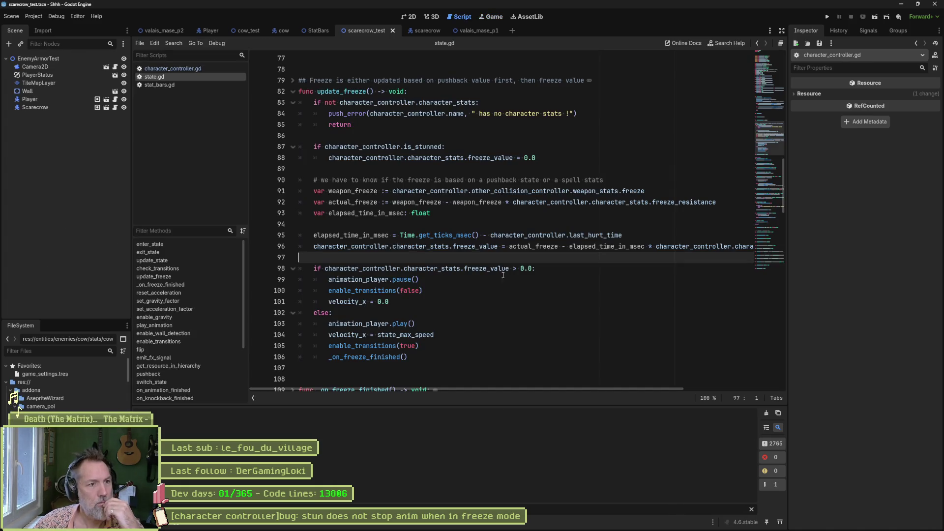
drag(419, 146, 439, 147)
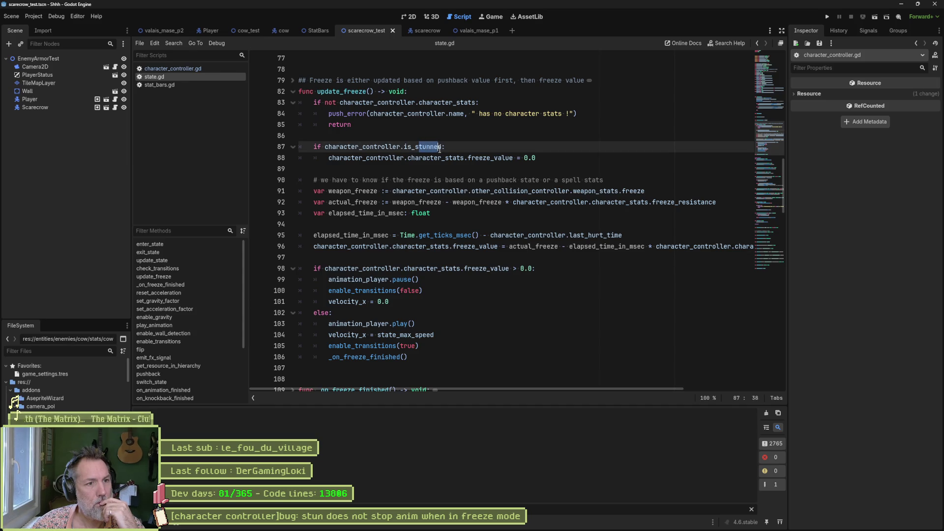
click(552, 154)
key(Return)
text(retu)
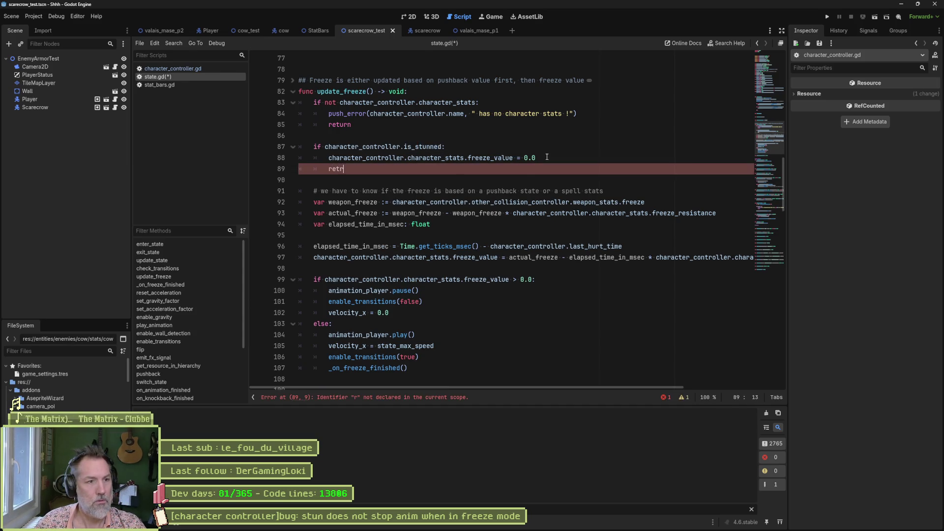
key(Return)
key(F6)
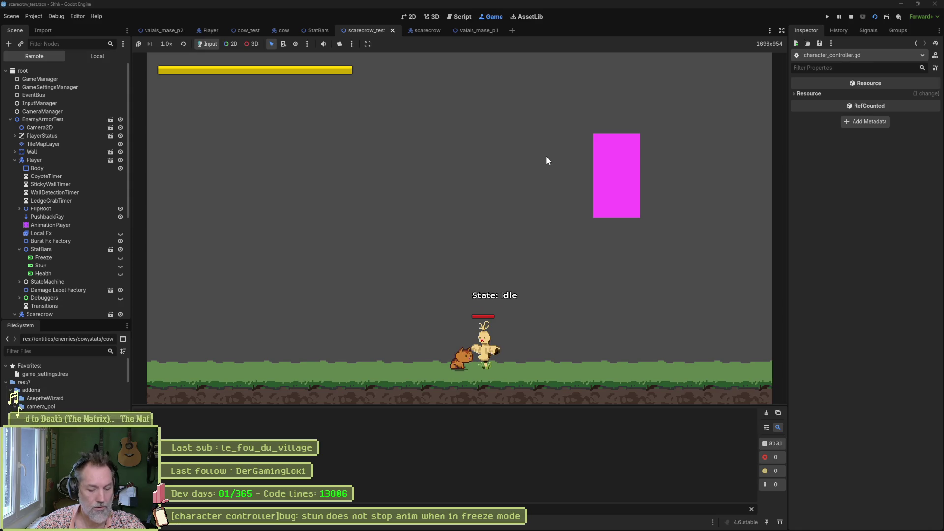
key(F8)
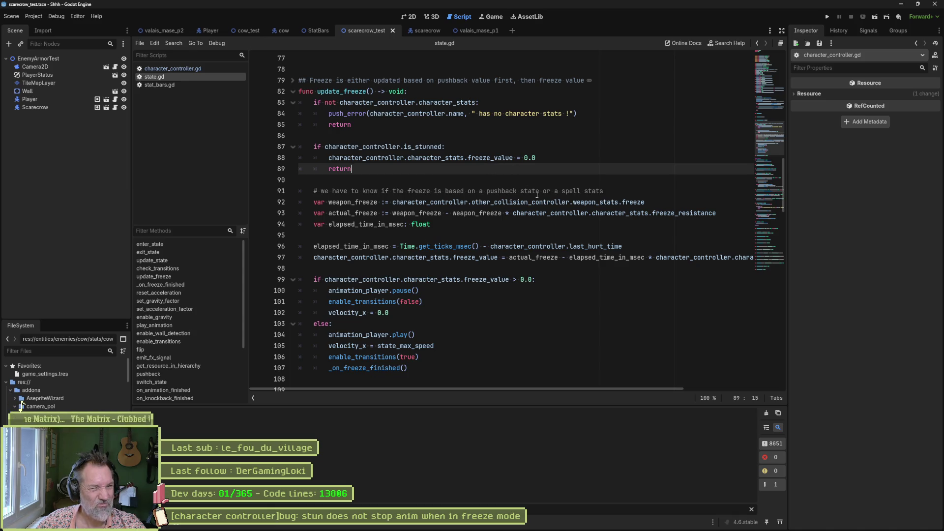
Comment out the freeze_value reset and print_debug lines in set_stun, then rerun the scarecrow test scene.
double_click(490, 158)
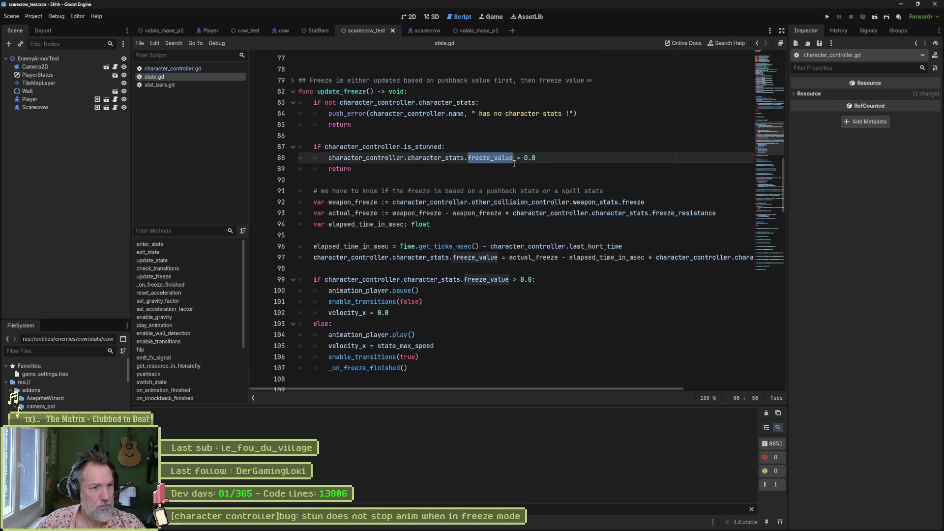
click(192, 67)
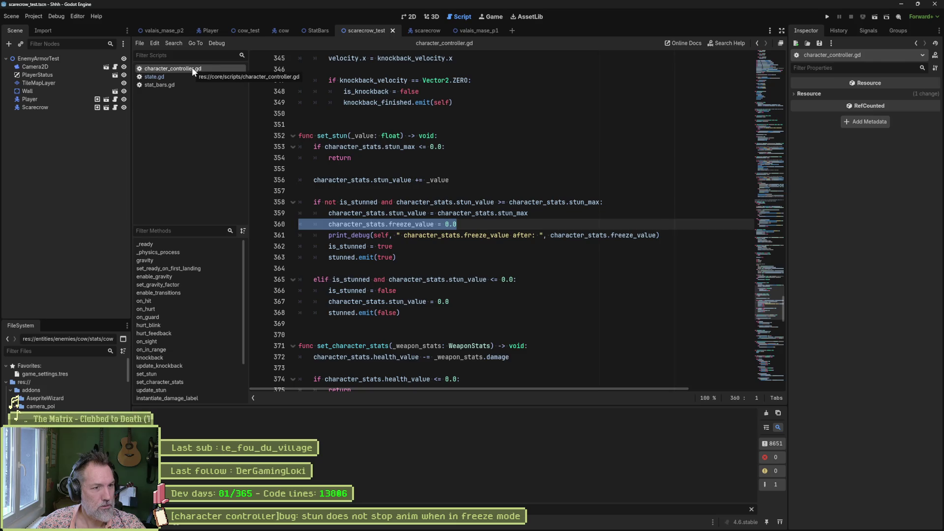
mouse_move(400, 224)
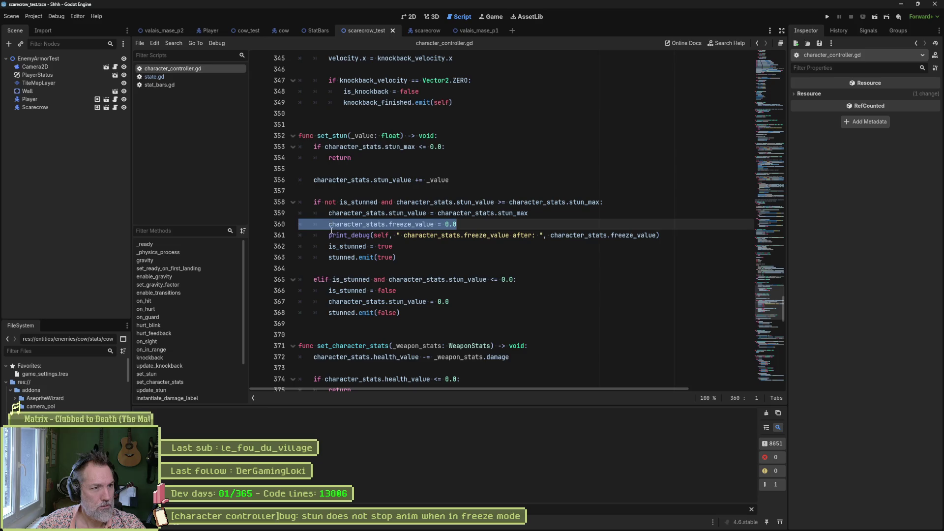
drag(331, 229, 333, 224)
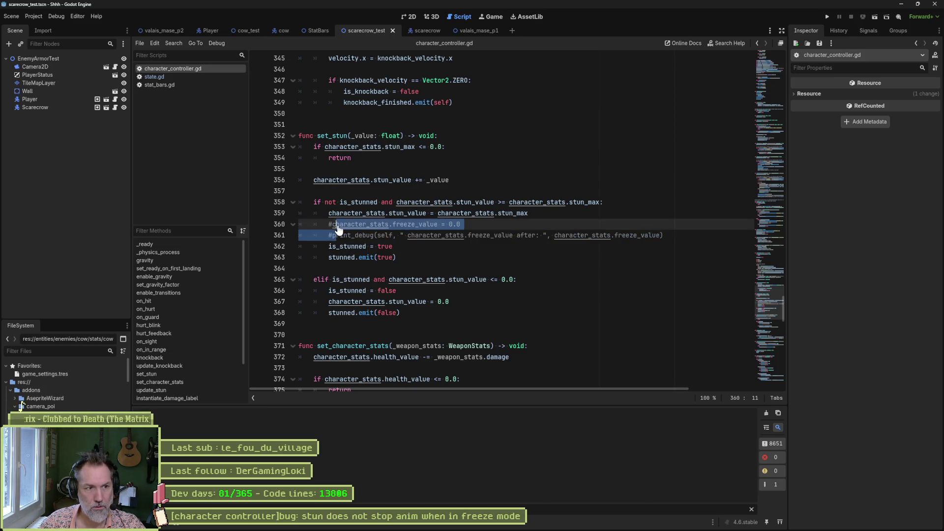
key(F6)
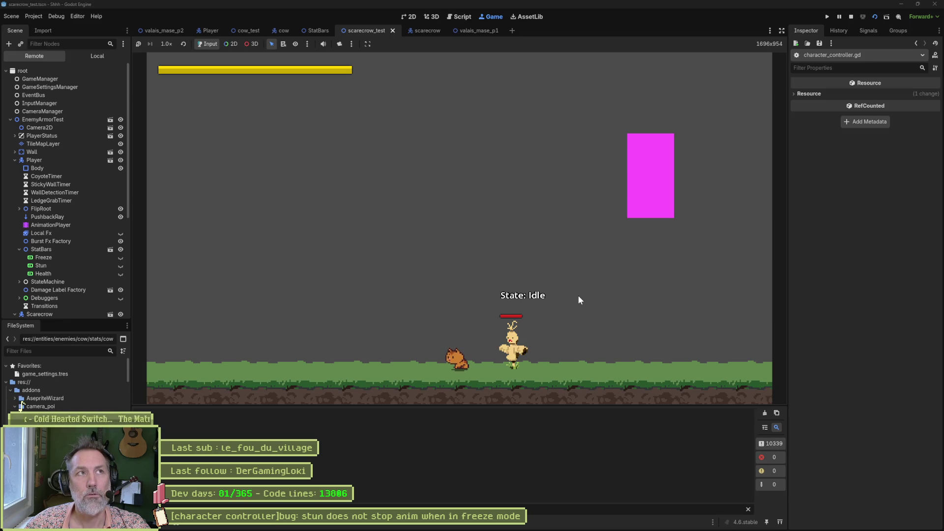
key(Right)
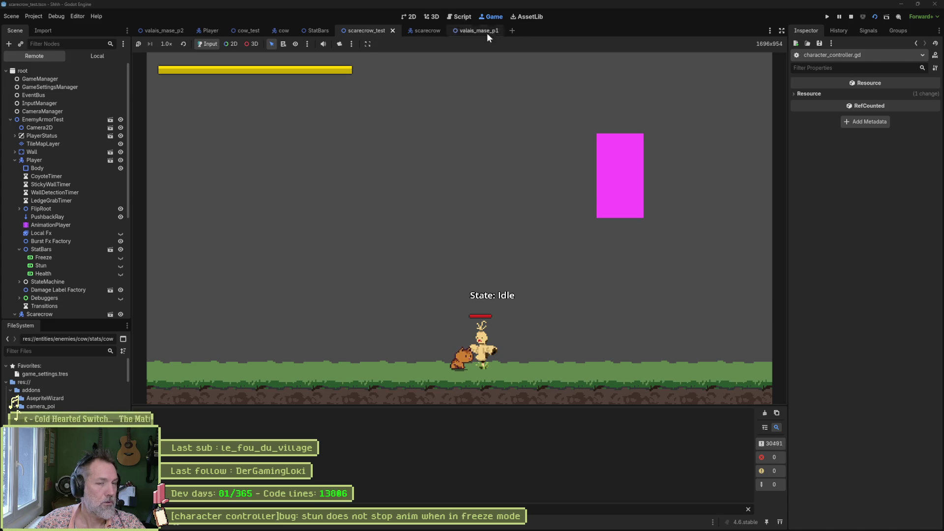
click(850, 17)
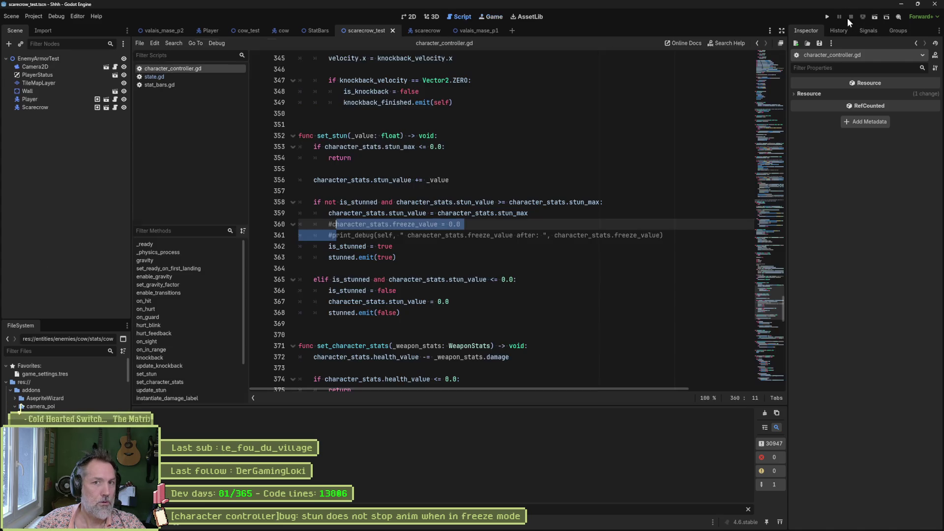
Set the Scarecrow's Health Max back to 100 and Freeze Recovery Speed to 0.1, then rerun the scene.
click(60, 108)
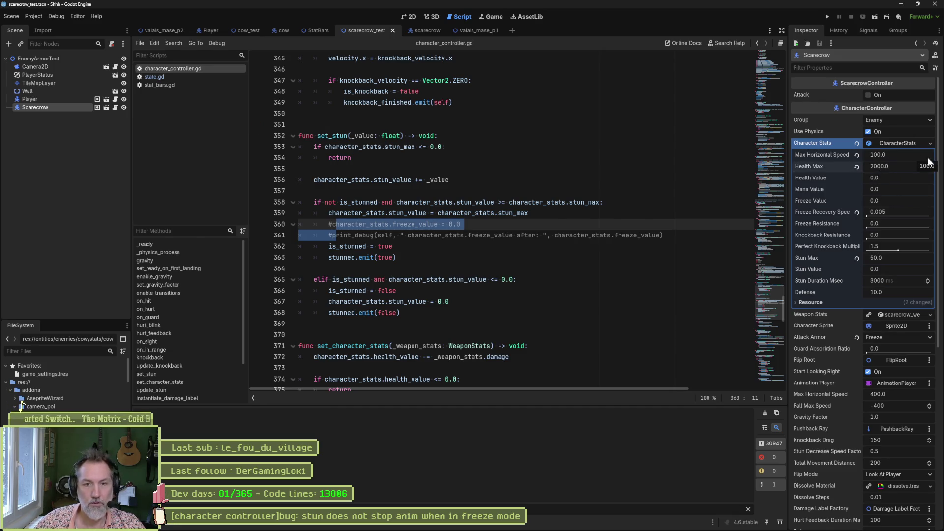
click(856, 166)
drag(867, 216, 873, 216)
key(ctrl+k)
key(F6)
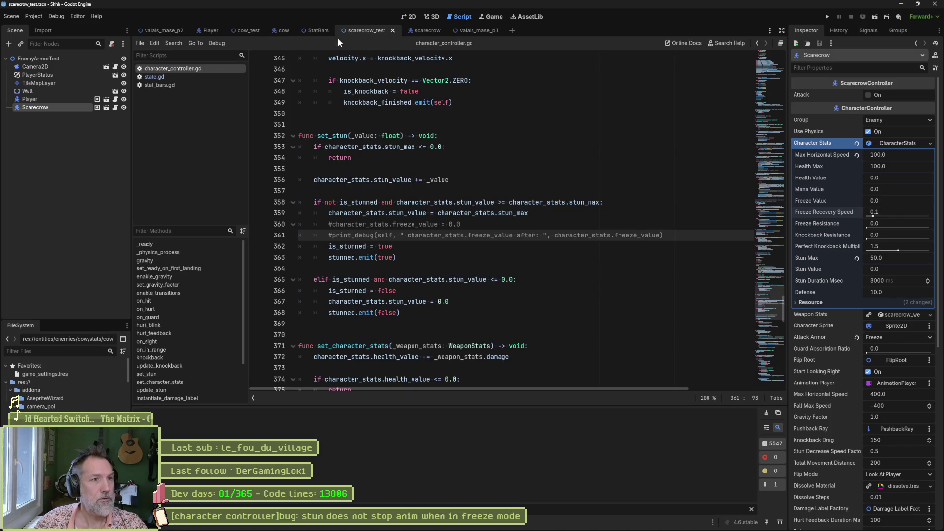
Run the cow_test scene and stop it once the cow has been killed.
click(242, 32)
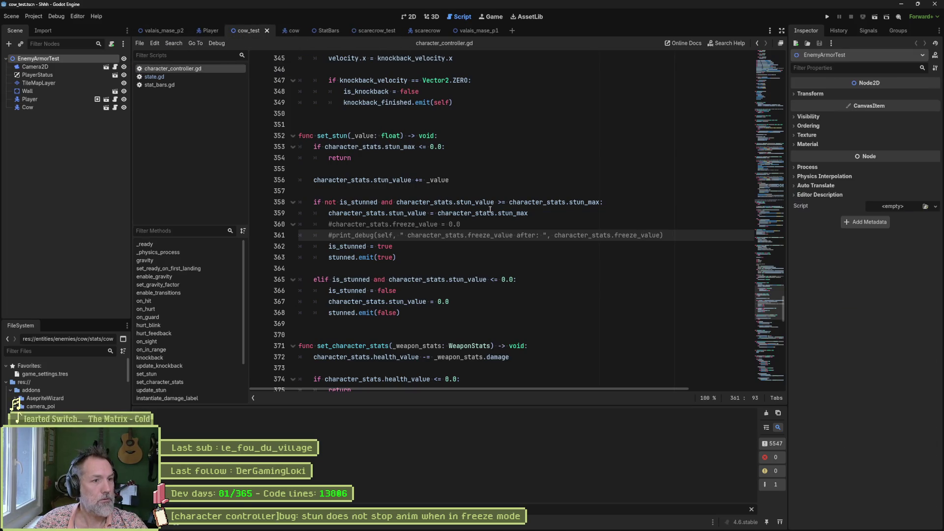
key(F6)
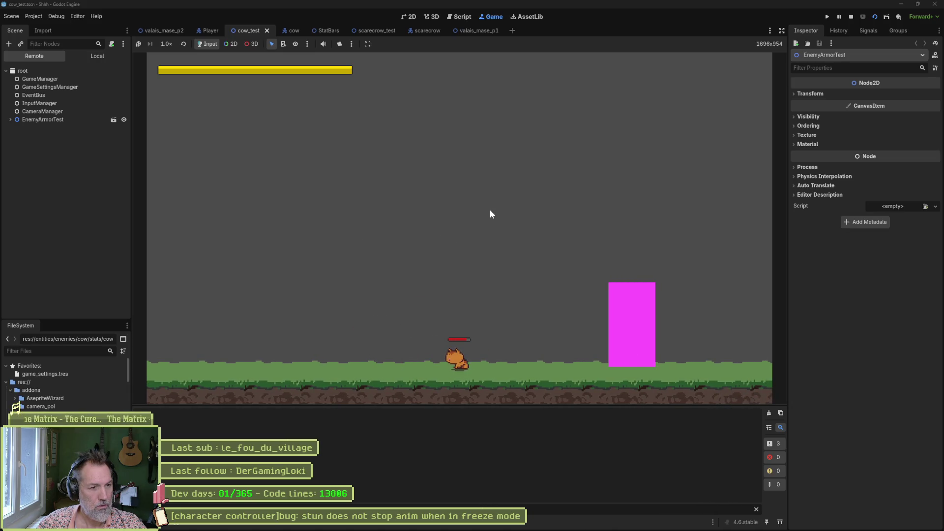
key(F8)
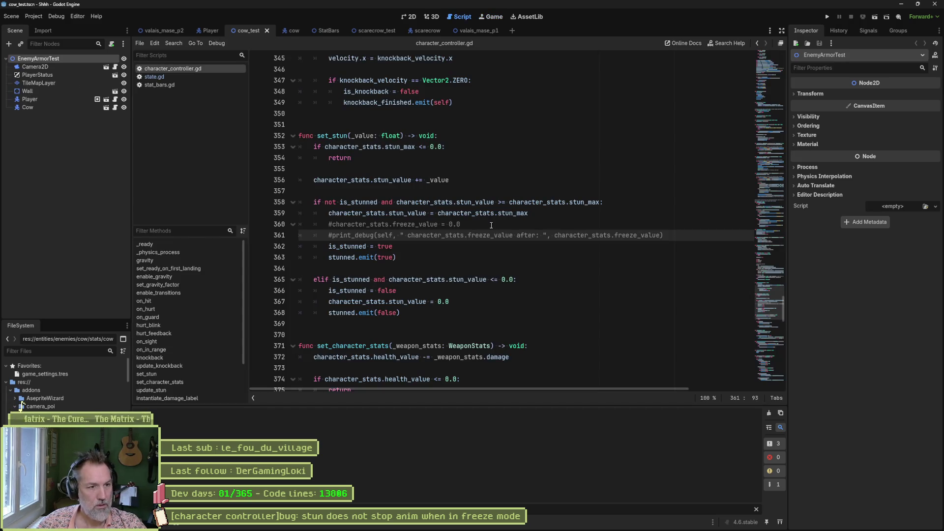
Delete the two commented-out freeze reset and debug lines from set_stun and save the script.
click(488, 224)
drag(666, 236, 682, 220)
key(BackSpace)
key(ctrl+s)
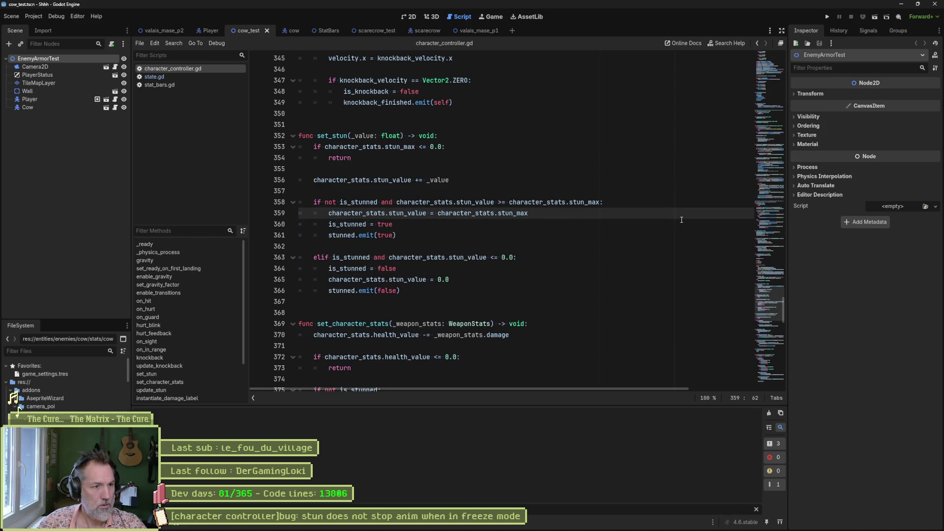
click(426, 270)
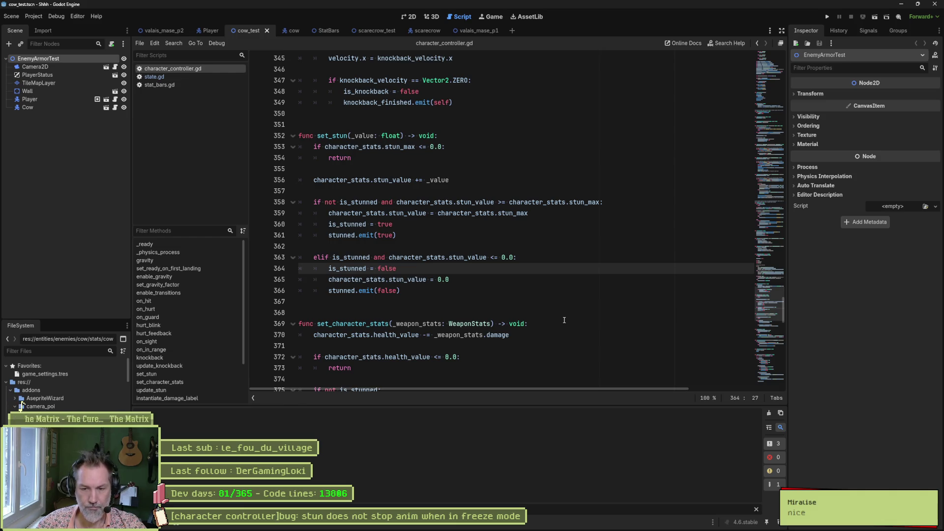
mouse_move(490, 530)
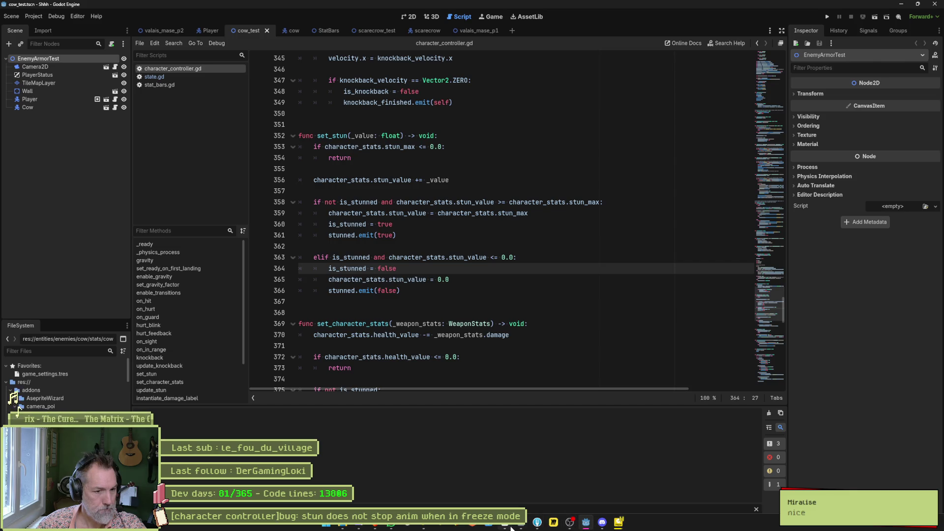
In Fork, review the diffs of state.gd, valais_mase_p1.tscn, scarecrow_test.tscn and stat_bars.gd, then return to Godot.
click(530, 525)
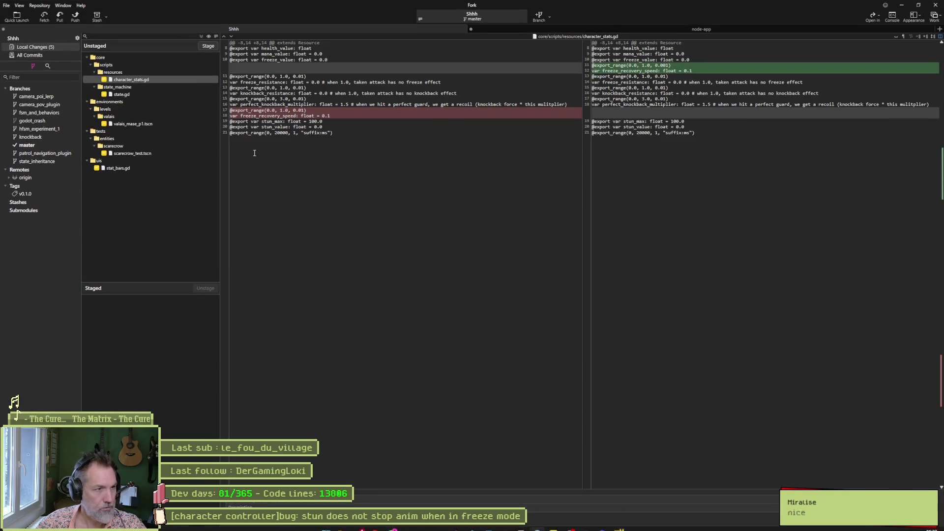
mouse_move(621, 74)
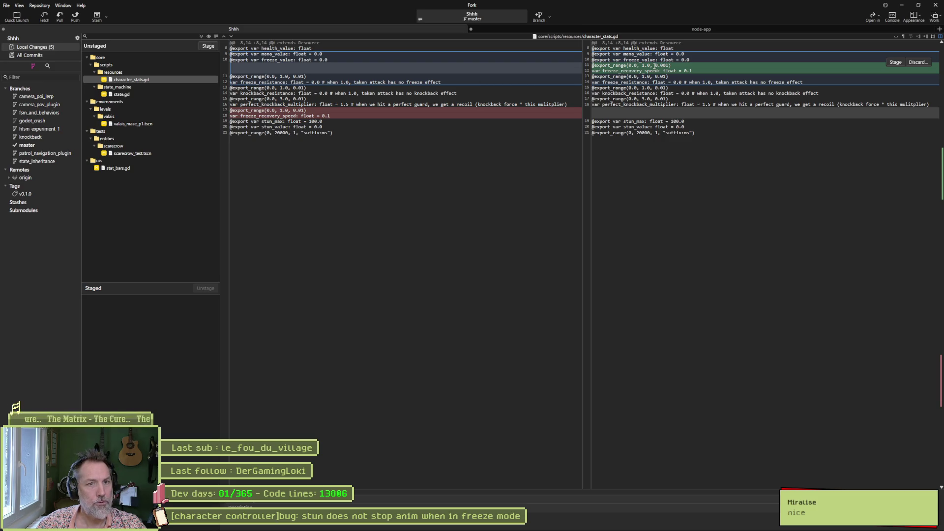
click(131, 93)
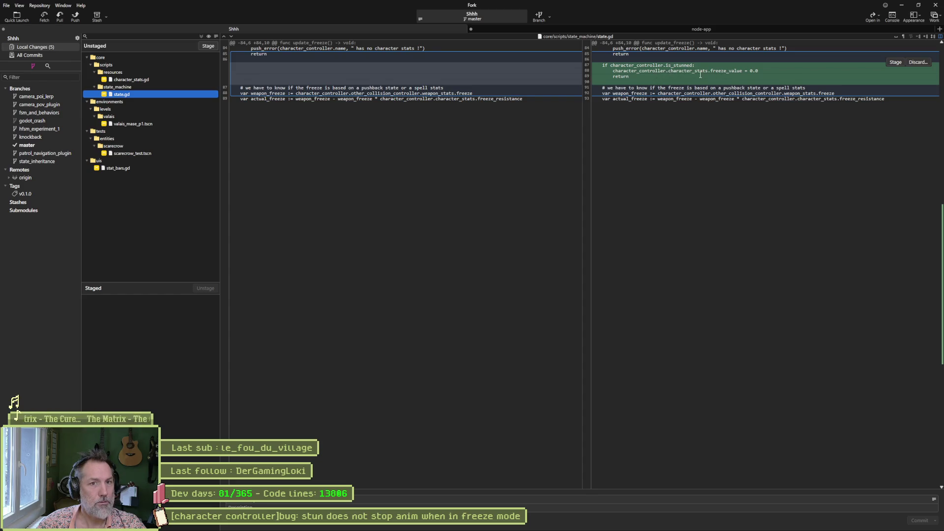
click(126, 123)
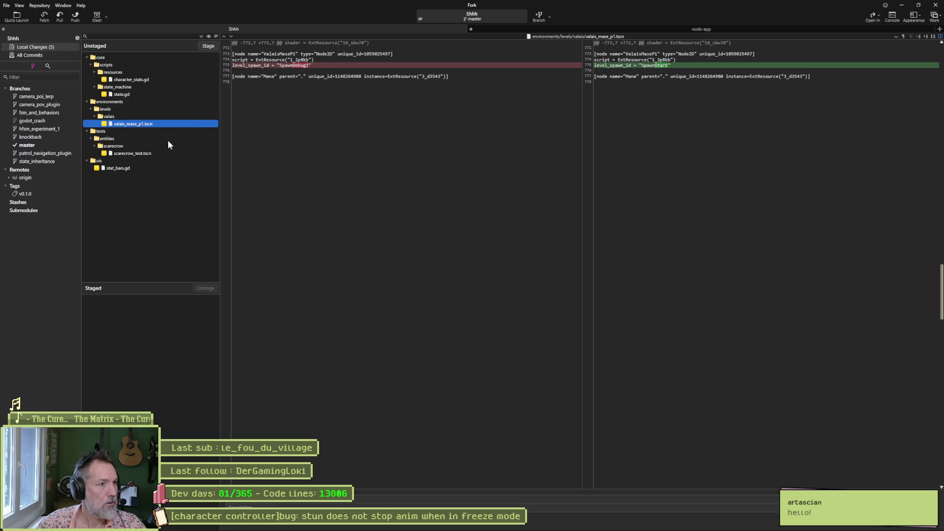
click(161, 153)
click(144, 169)
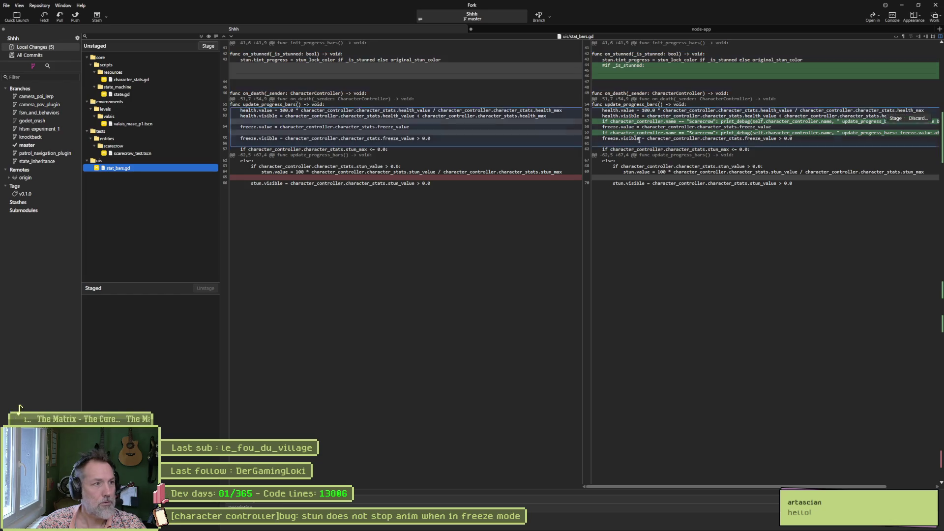
click(586, 522)
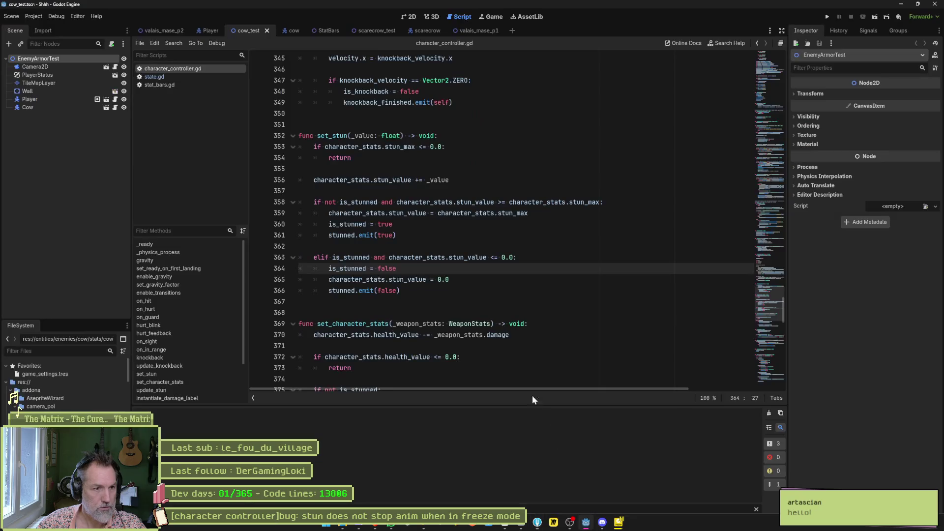
Remove the leftover '#if _is_stunned:' comment line from stat_bars.gd and fold all its functions.
click(197, 85)
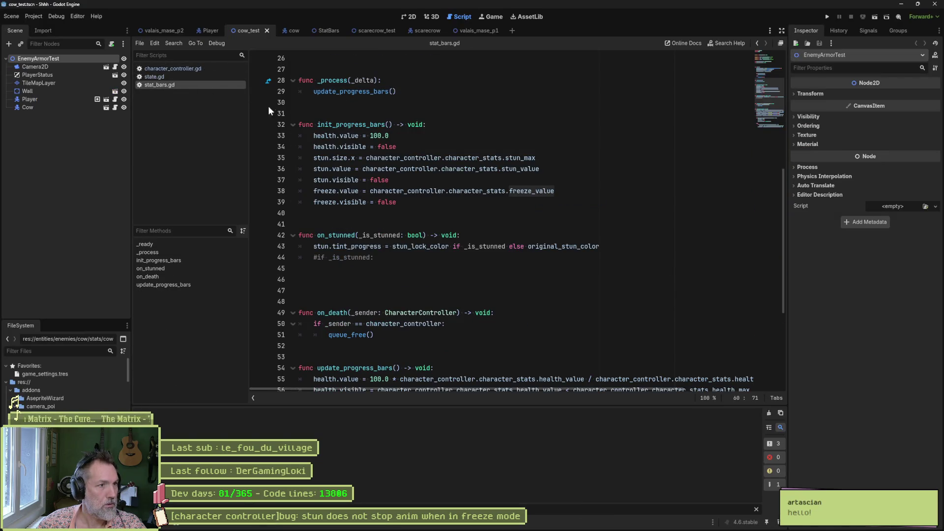
click(407, 257)
key(ctrl+shift+k)
key(ctrl+shift+k)
key(ctrl+shift+k)
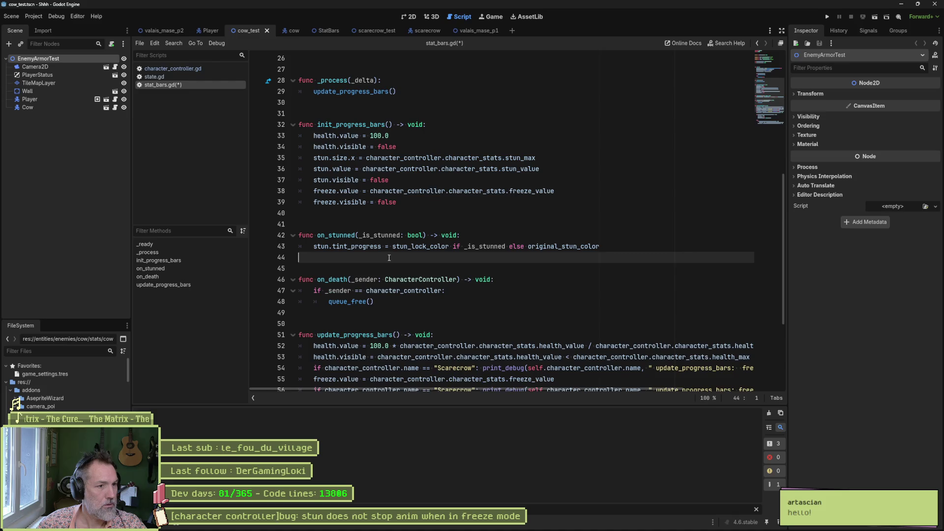
key(ctrl+alt+f)
scroll(413, 251, up, 5)
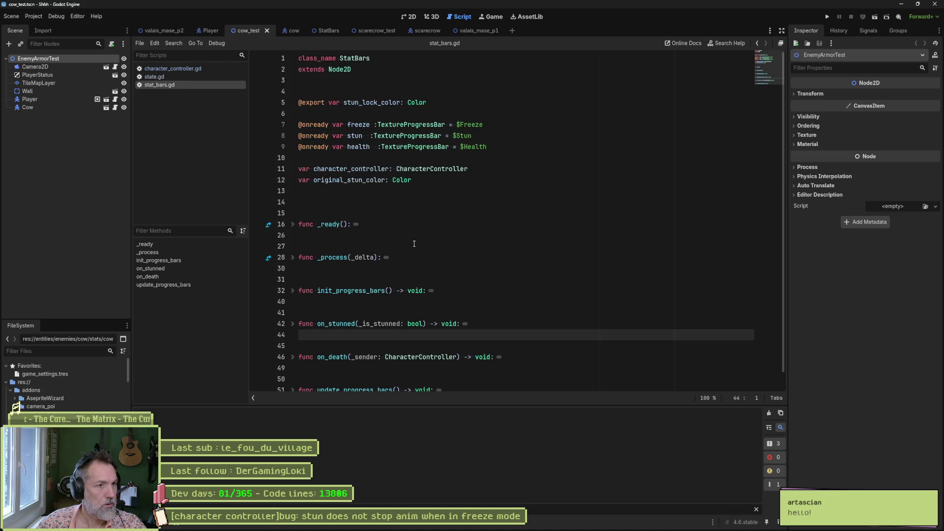
key(alt+Tab)
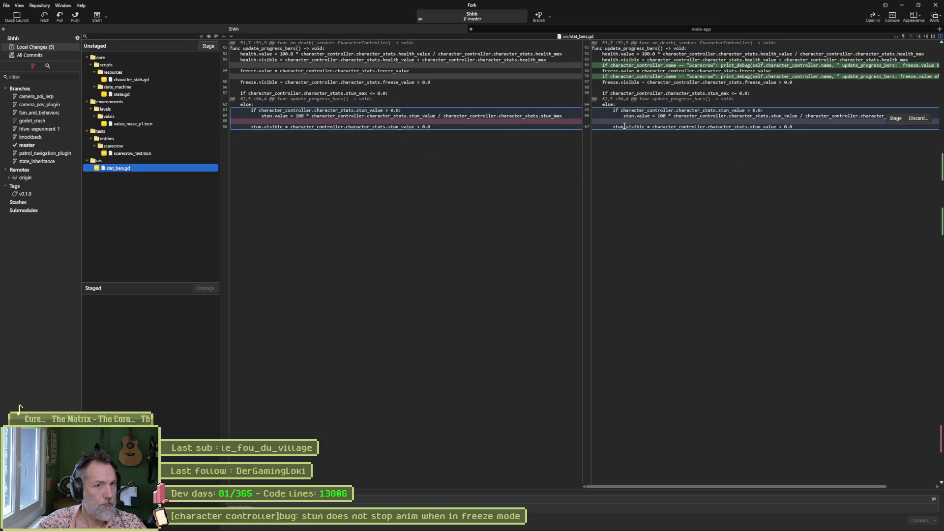
Stage all changed files, copy the stun bug task title in Asana, and move it to Complete.
click(207, 46)
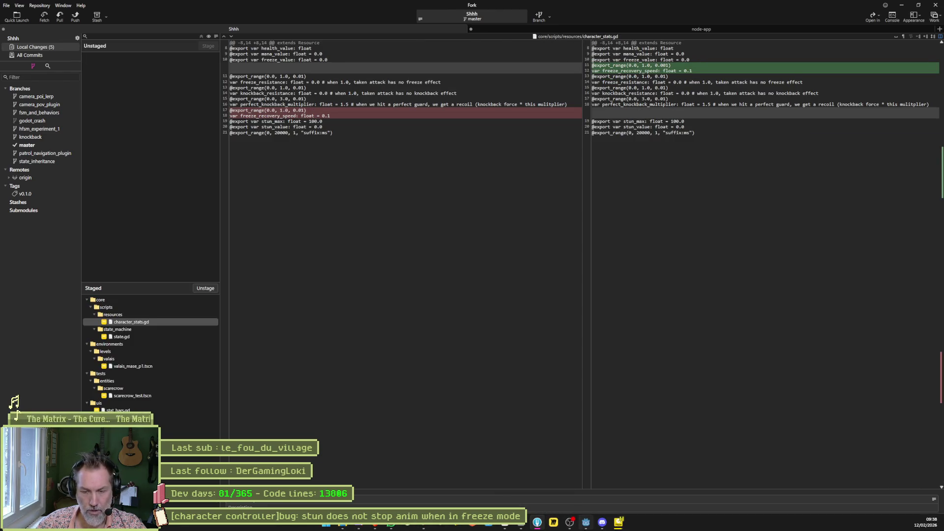
mouse_move(586, 522)
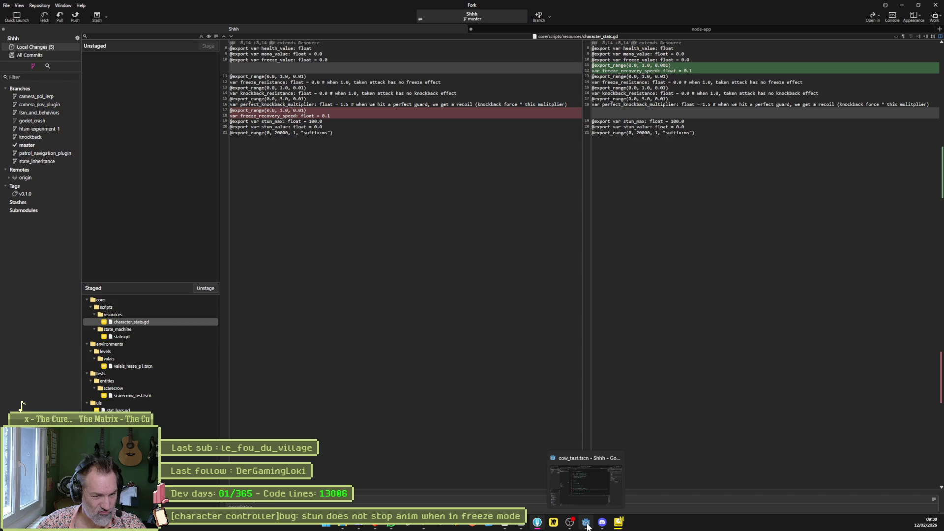
click(555, 523)
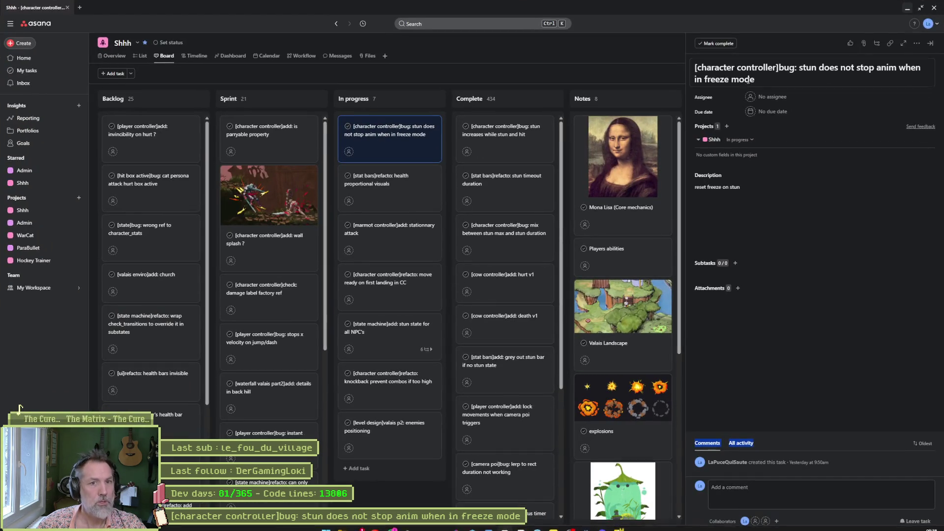
drag(695, 67, 754, 75)
drag(407, 131, 514, 133)
click(907, 12)
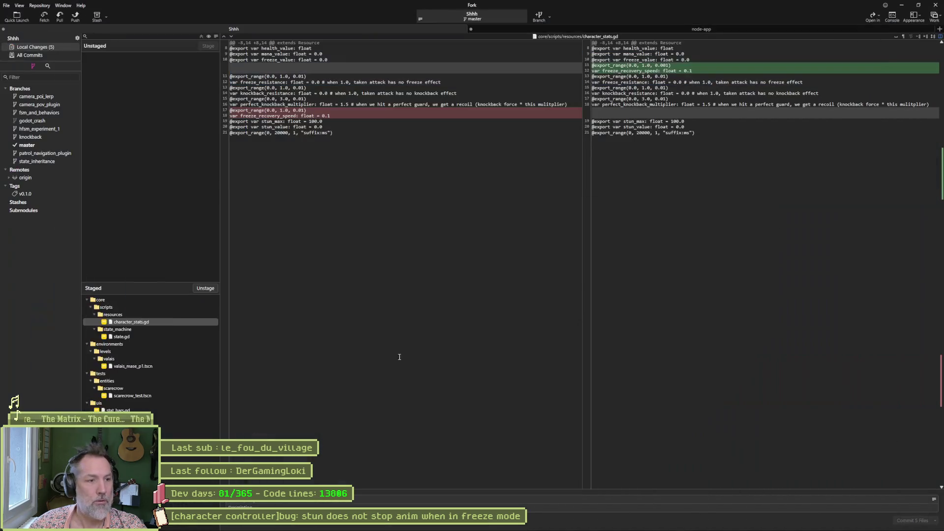
Commit the five files with the task title as summary and push master to origin.
click(347, 500)
key(ctrl+v)
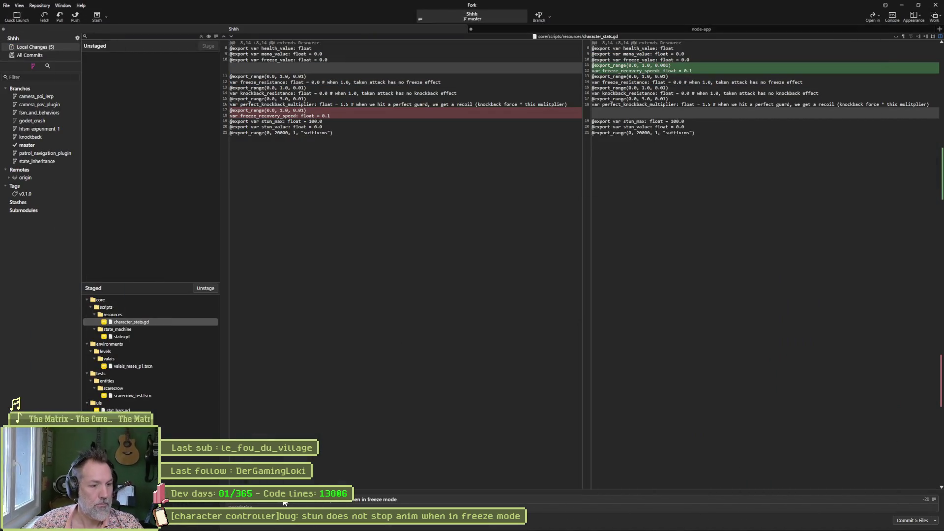
click(912, 520)
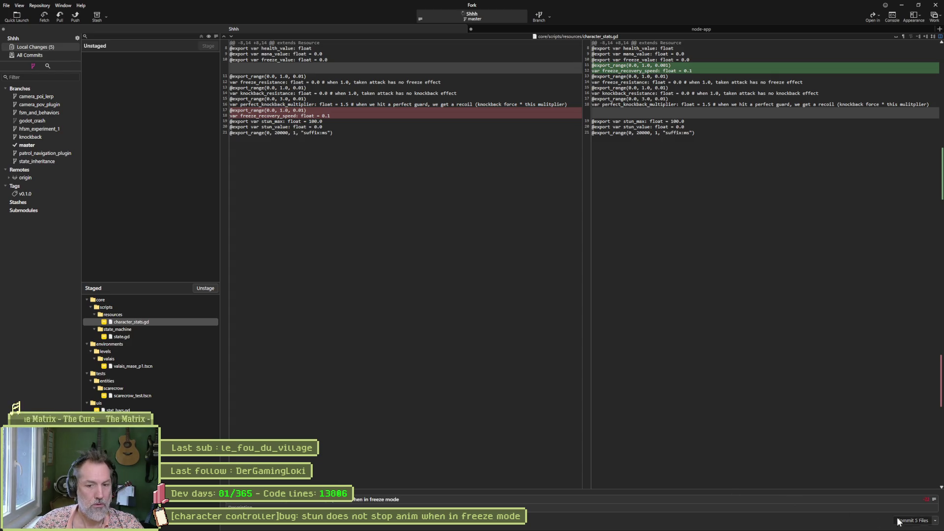
click(75, 16)
key(Return)
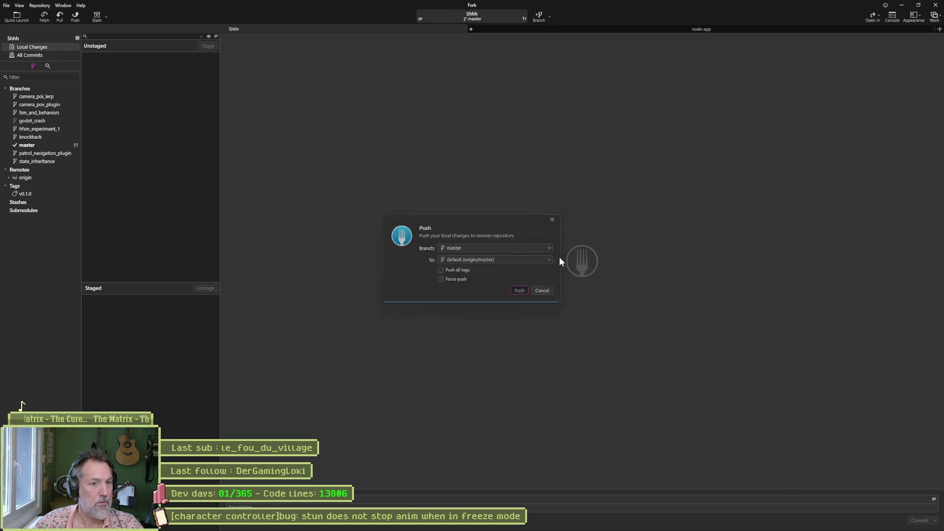
click(900, 7)
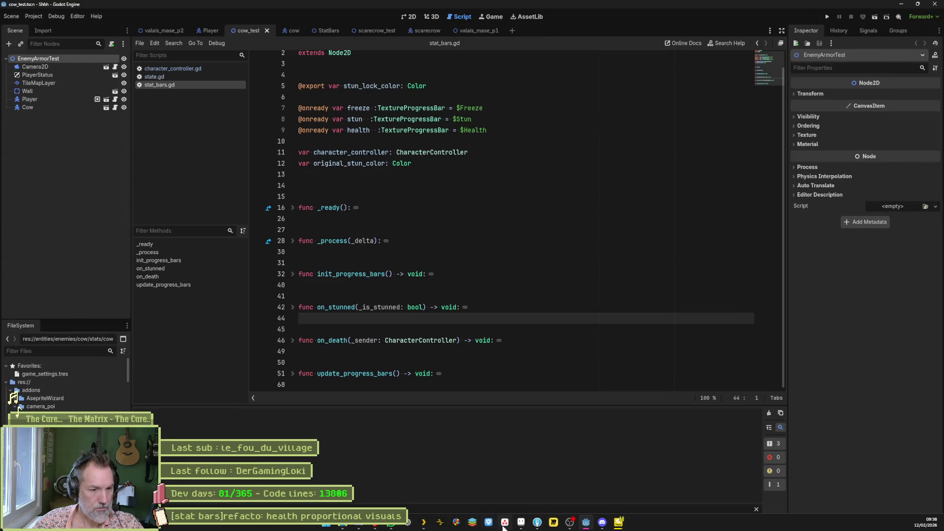
Bring the Asana board showing the completed stun bug task to the front.
click(505, 523)
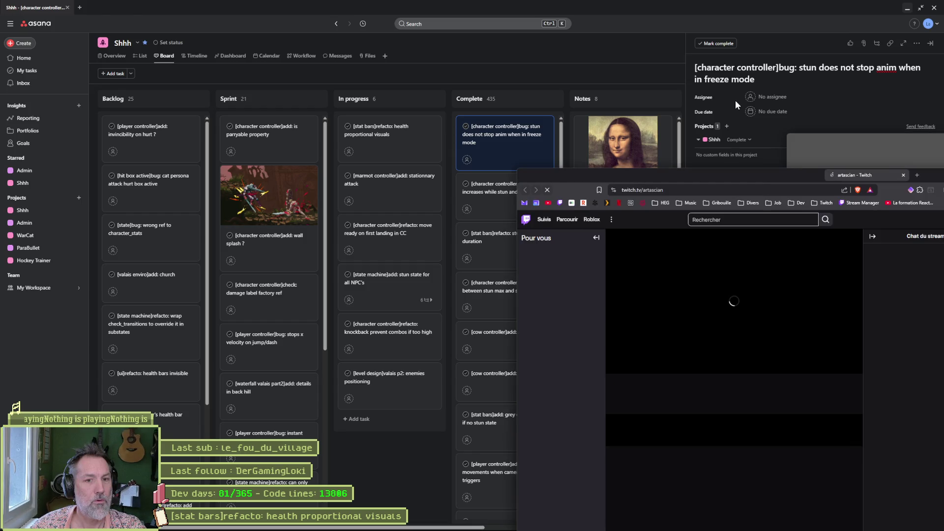
Move the Twitch window to the main screen, watch the Godot stream replay fullscreen, then exit fullscreen.
mouse_move(868, 176)
mouse_down()
mouse_move(194, 14)
mouse_move(262, 67)
mouse_move(537, 2)
mouse_up()
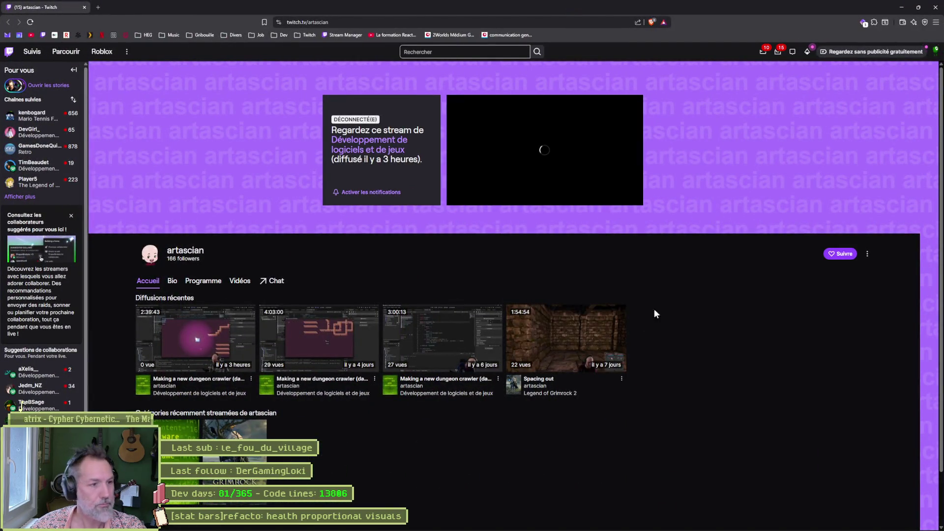
mouse_move(516, 152)
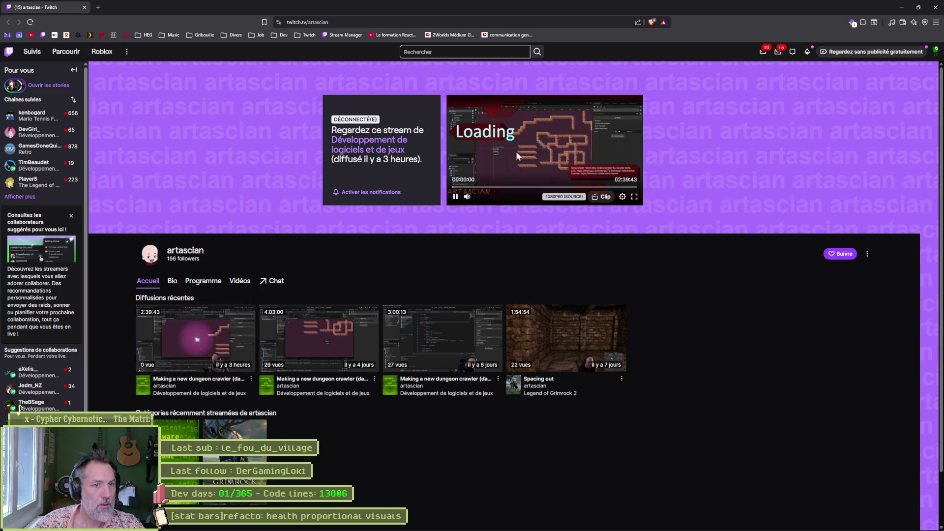
click(634, 197)
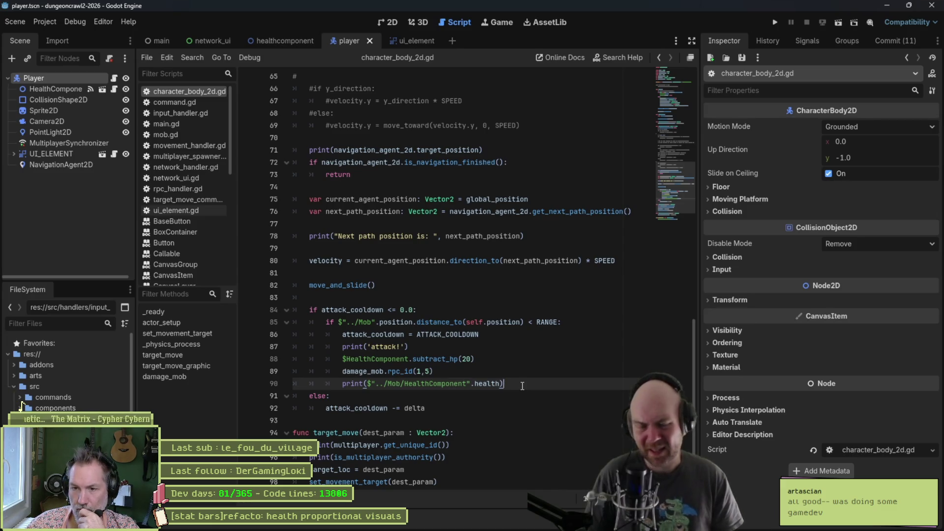
mouse_move(621, 384)
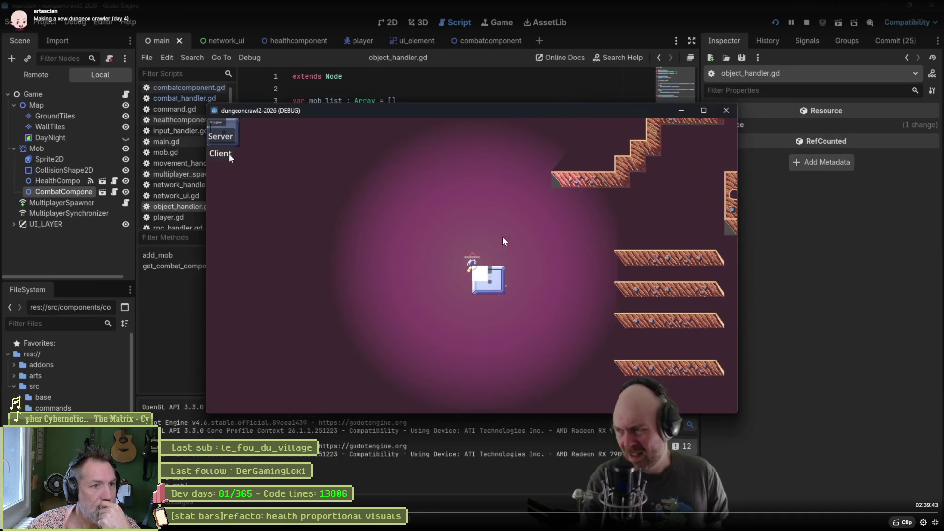
click(230, 155)
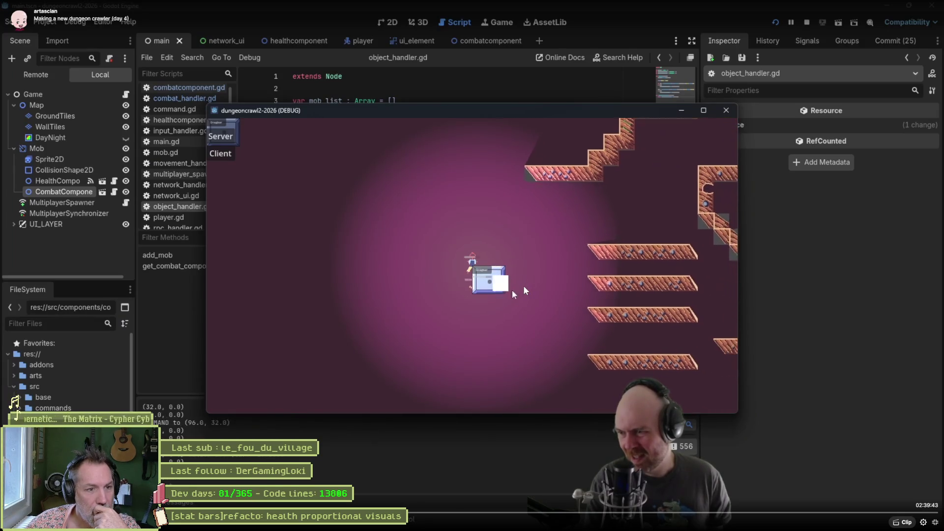
click(385, 161)
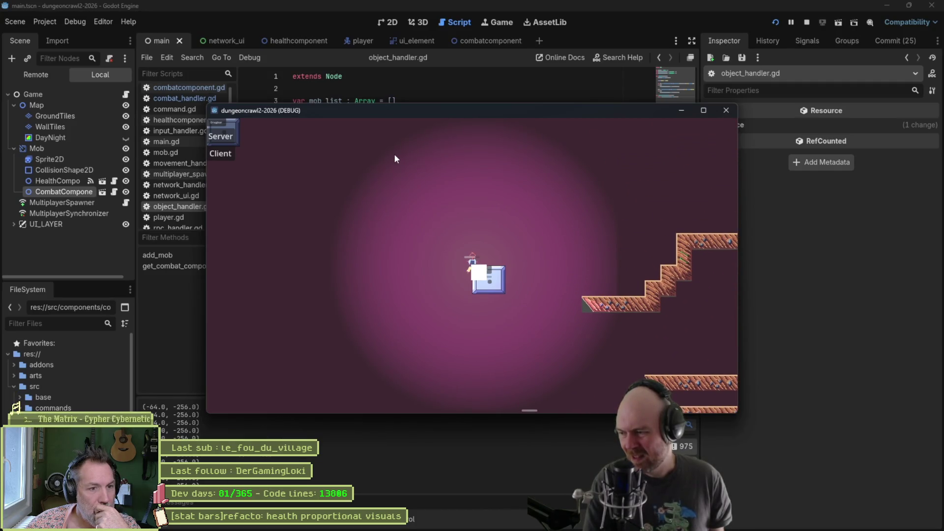
click(733, 110)
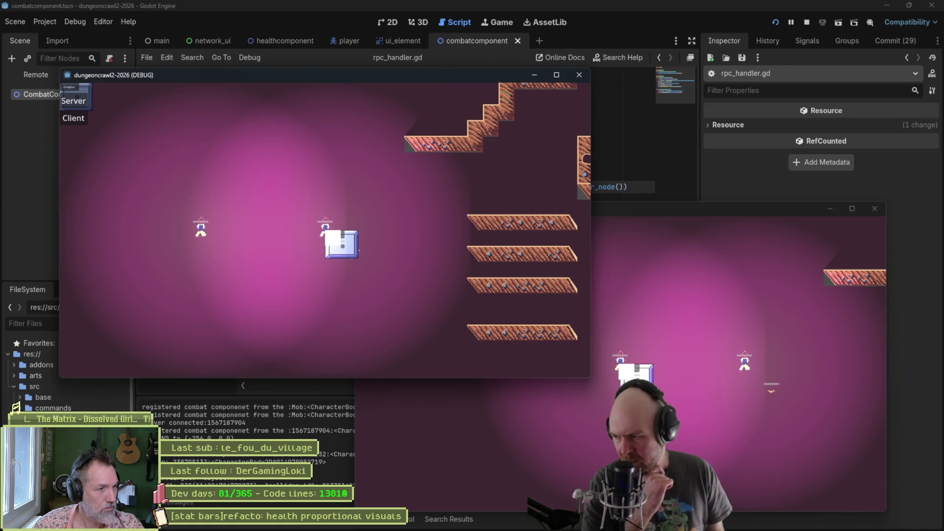
mouse_move(559, 356)
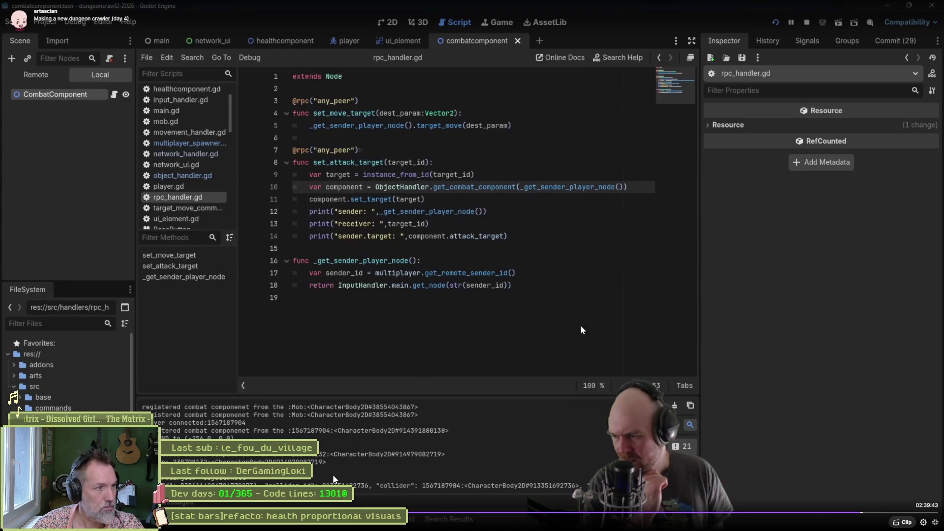
key(Escape)
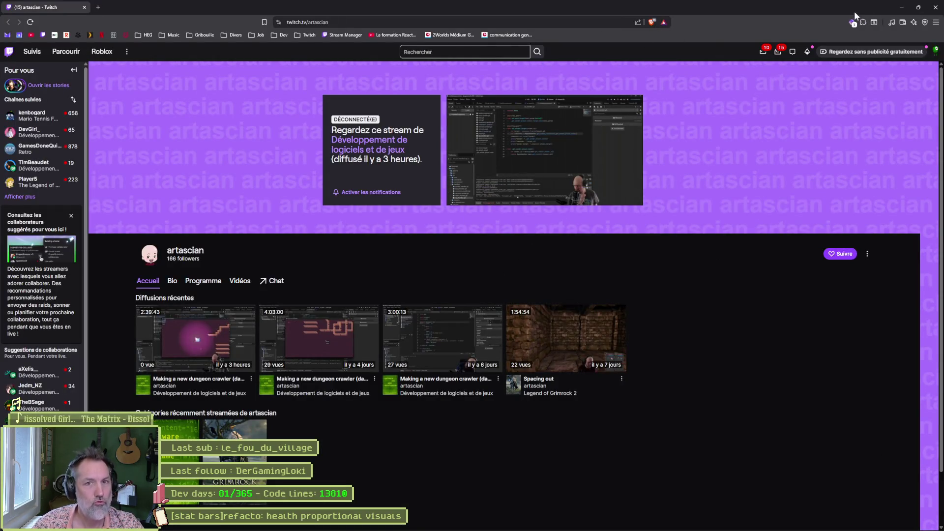
Look at the Twitch channel's bio, return to its home page, and minimize the browser.
mouse_move(251, 340)
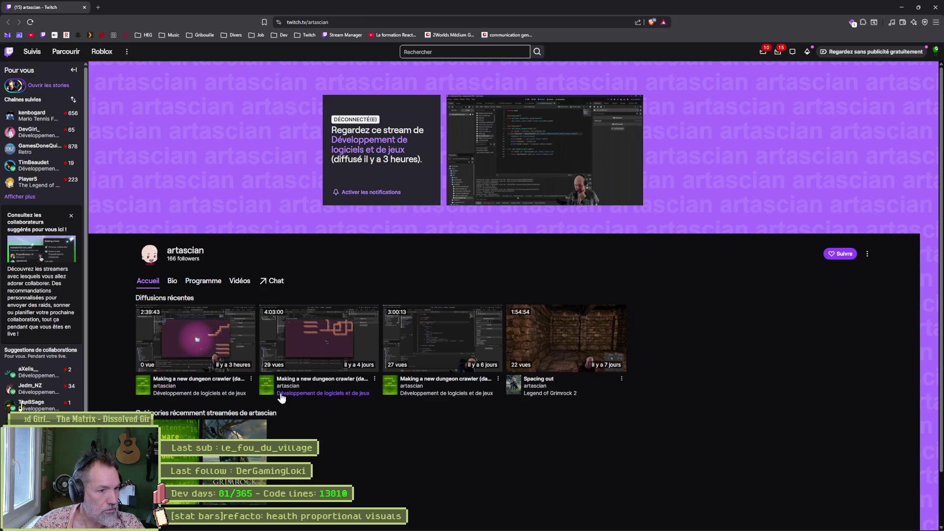
click(173, 281)
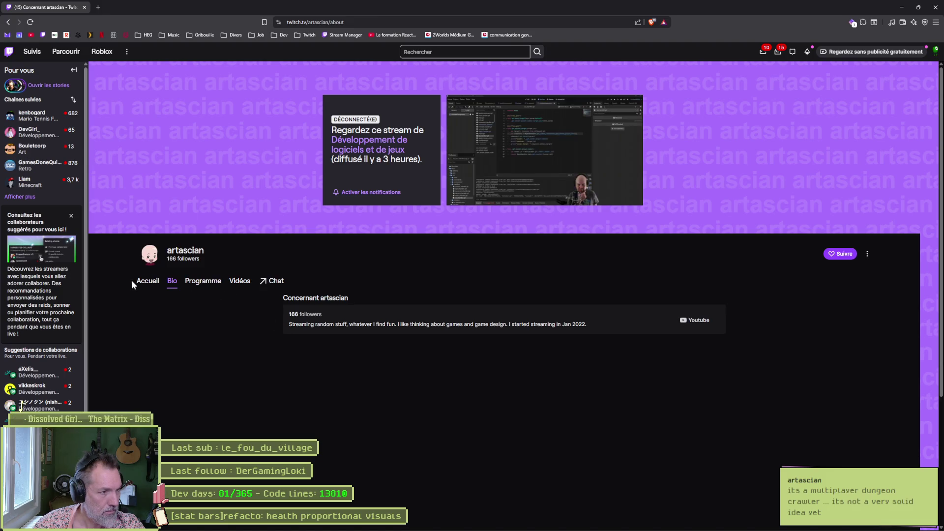
click(152, 284)
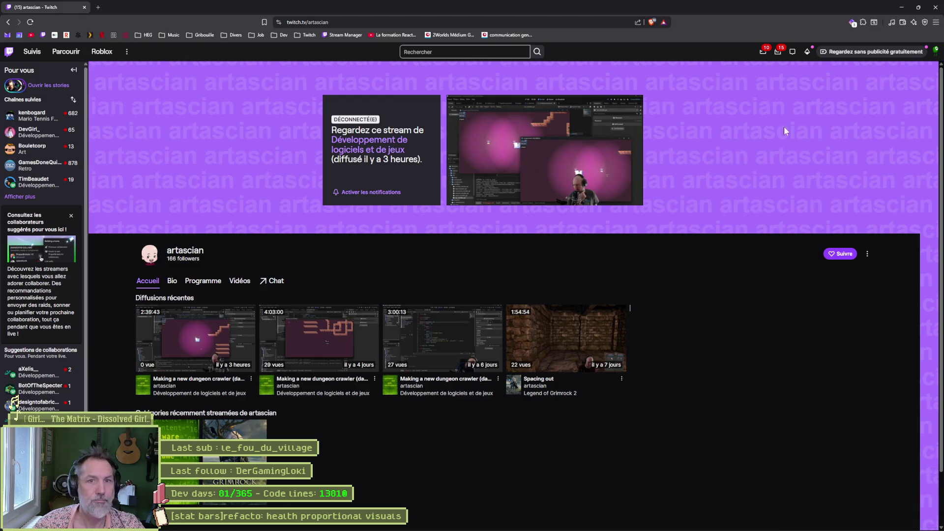
click(901, 8)
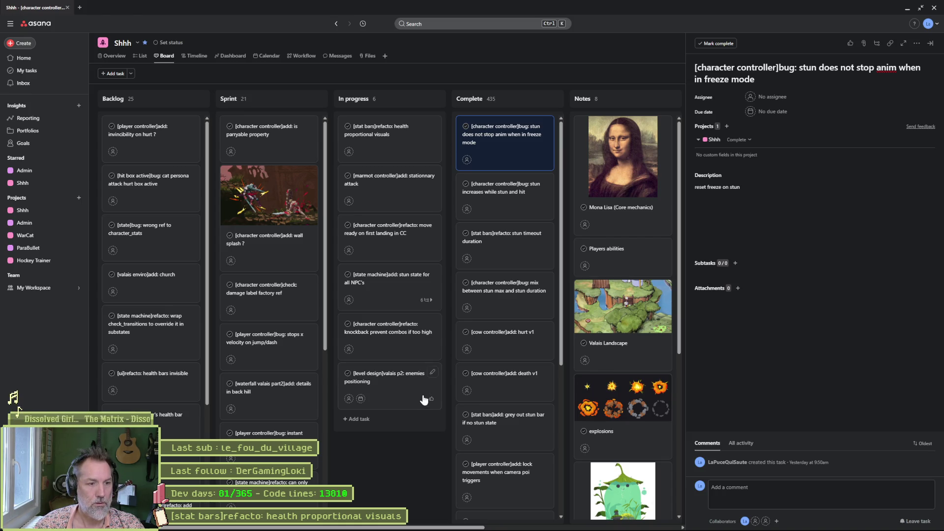
In the stun state for all NPC's task, tick the cow and chicken subtasks.
click(373, 140)
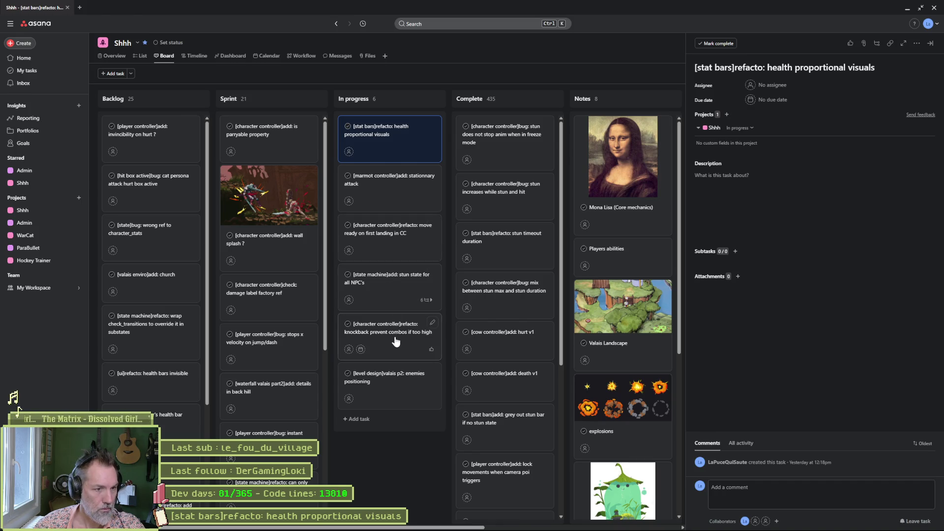
click(383, 296)
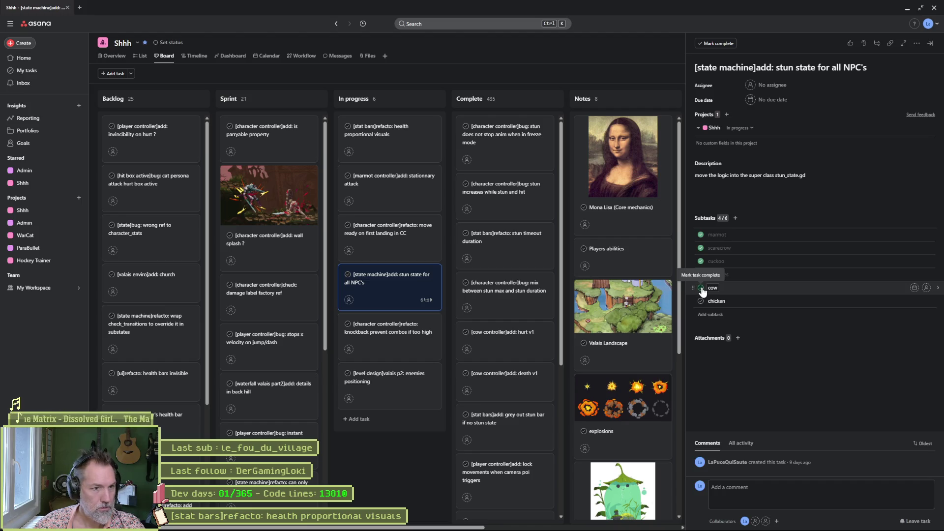
click(701, 288)
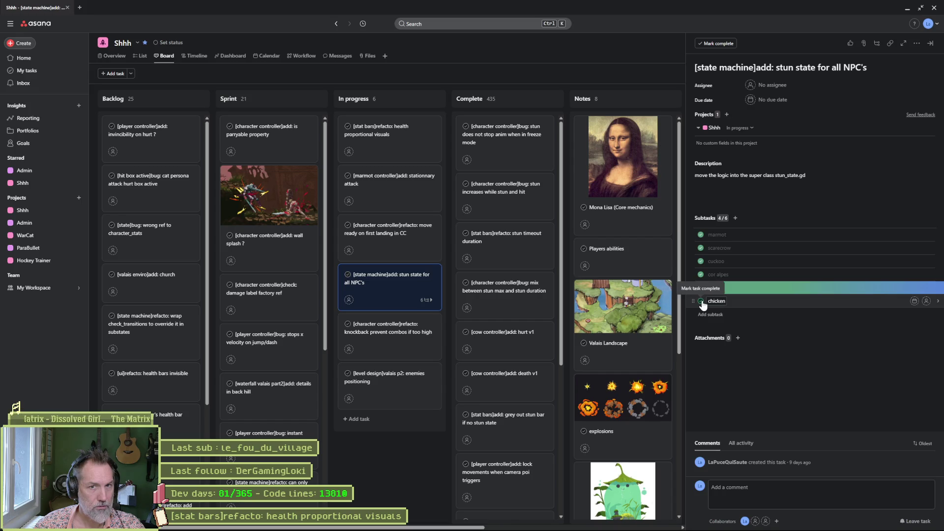
click(701, 302)
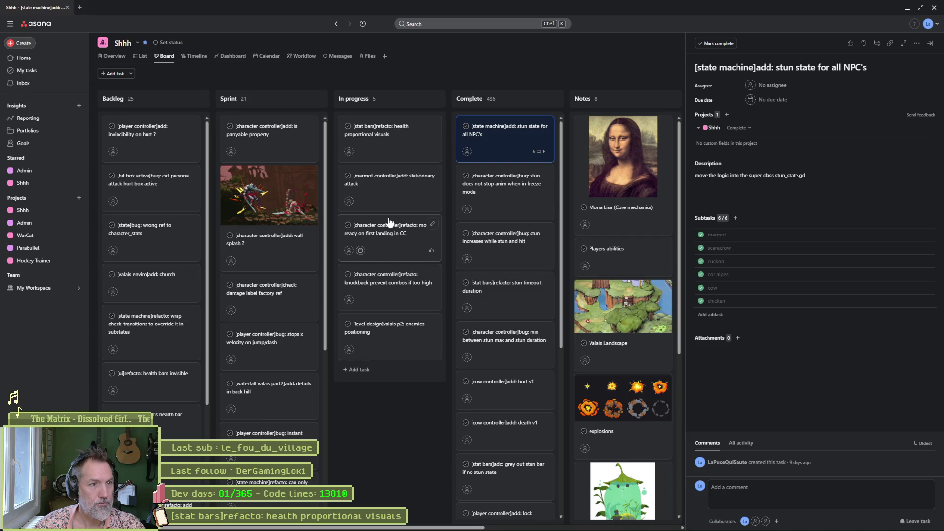
Open the health proportional visuals task details, then show the cow_test scene in Godot's 2D editor.
click(410, 140)
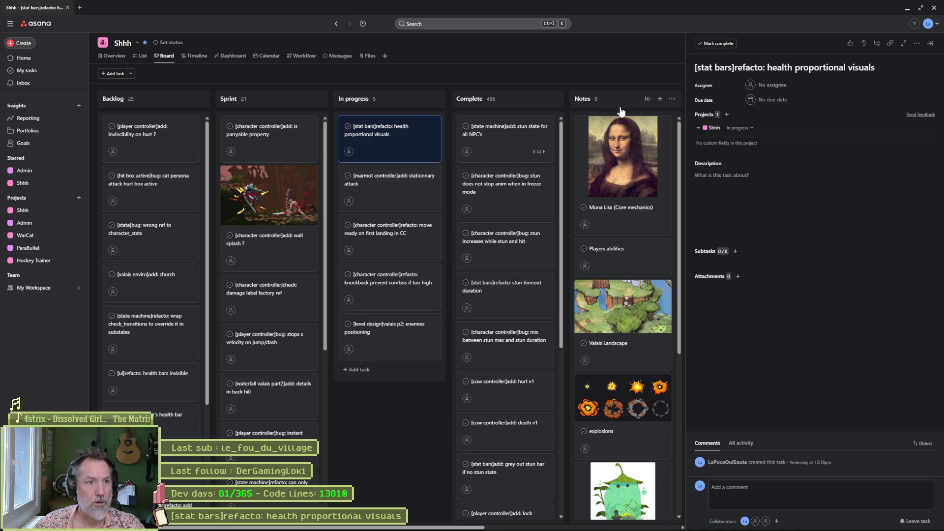
mouse_move(542, 525)
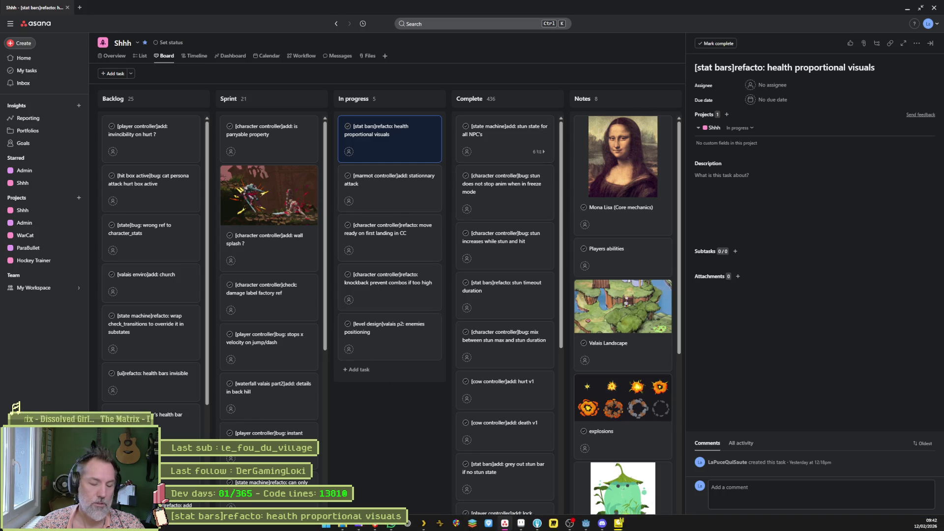
click(586, 523)
click(410, 17)
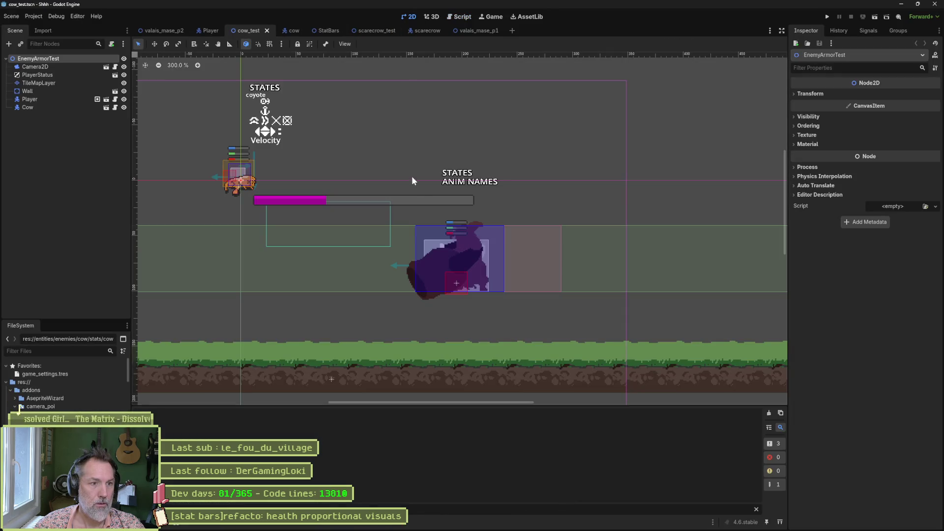
Zoom into the cow in the cow_test 2D view, then return to the Asana board.
scroll(444, 237, up, 5)
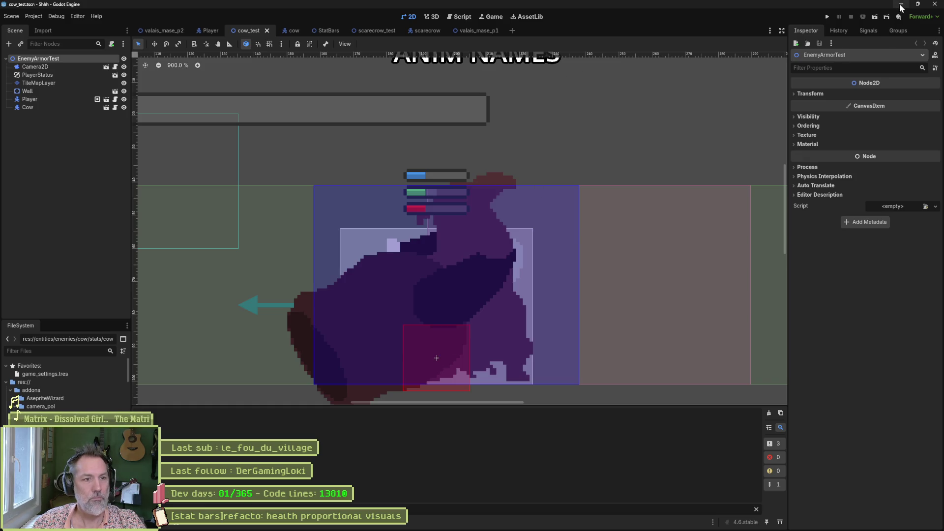
click(505, 528)
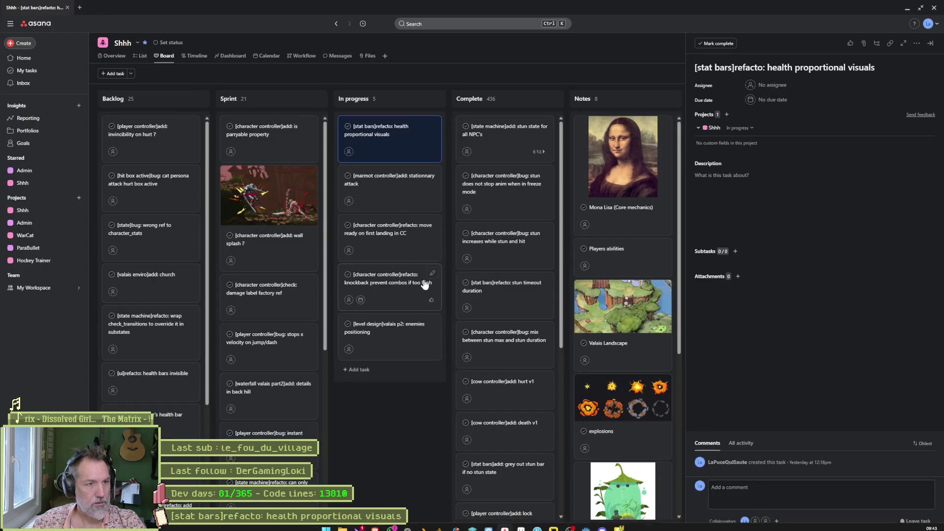
Move the marmot controller stationnary attack task to the top of In progress, then switch to Aseprite.
click(389, 193)
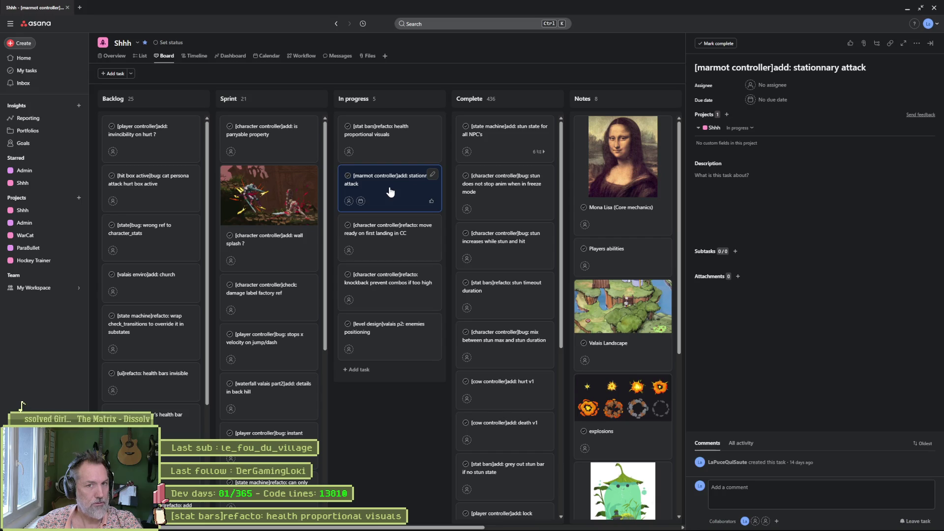
drag(389, 188, 394, 141)
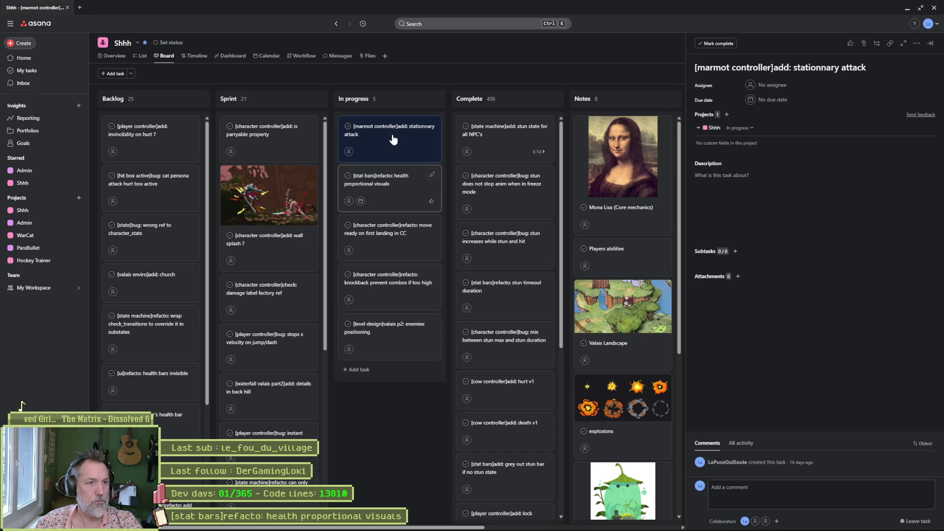
click(907, 9)
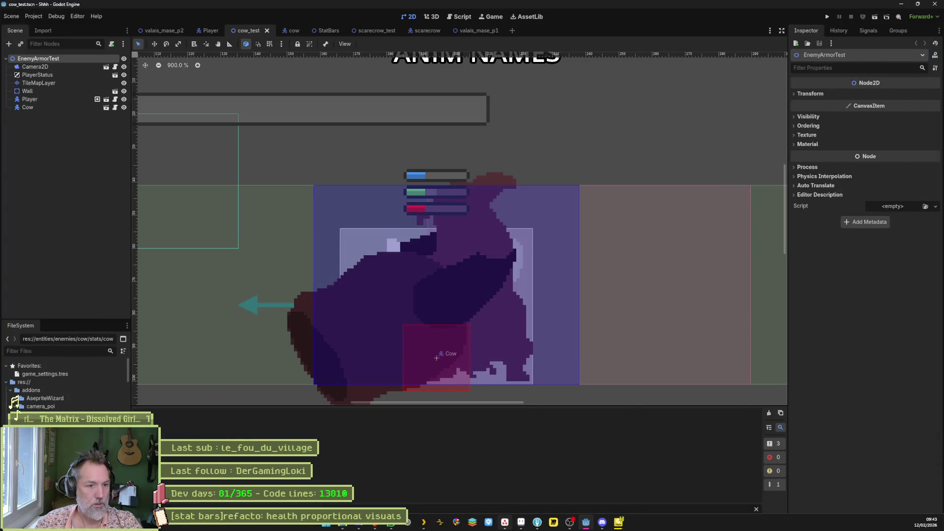
mouse_move(516, 527)
key(alt+Tab)
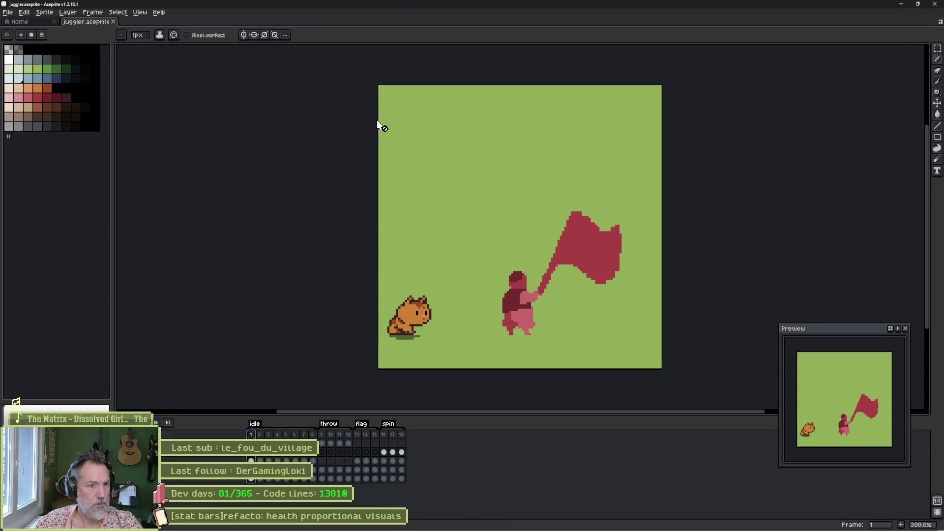
Open marmot.aseprite from Recent files and scrub its animation frames, then return to Godot.
click(28, 23)
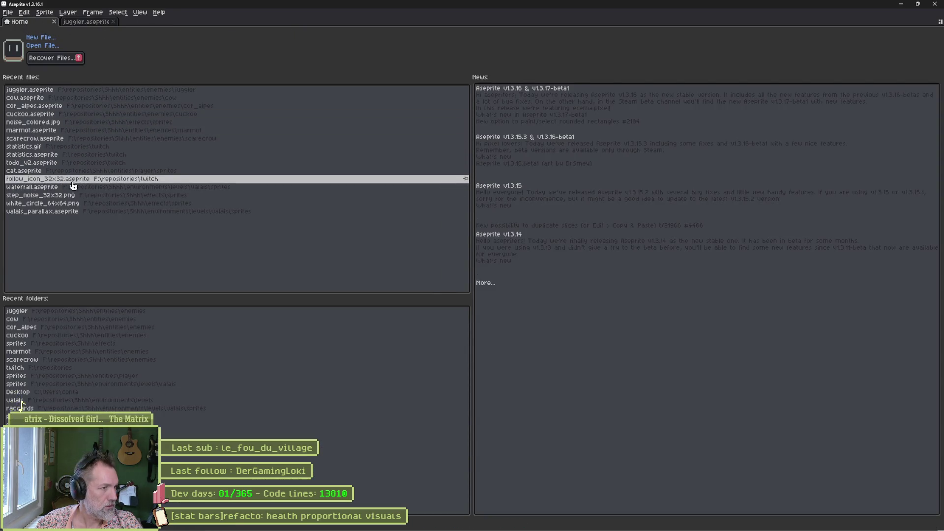
click(54, 130)
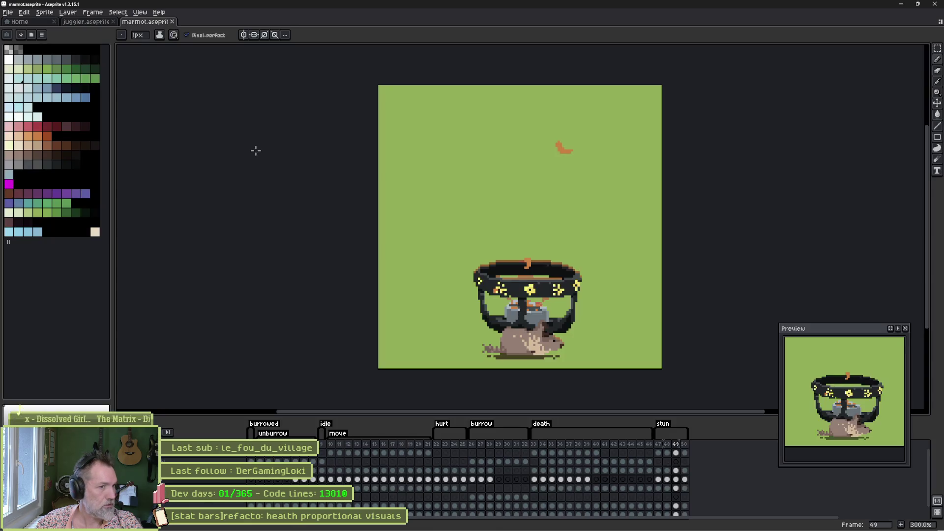
drag(310, 453, 676, 453)
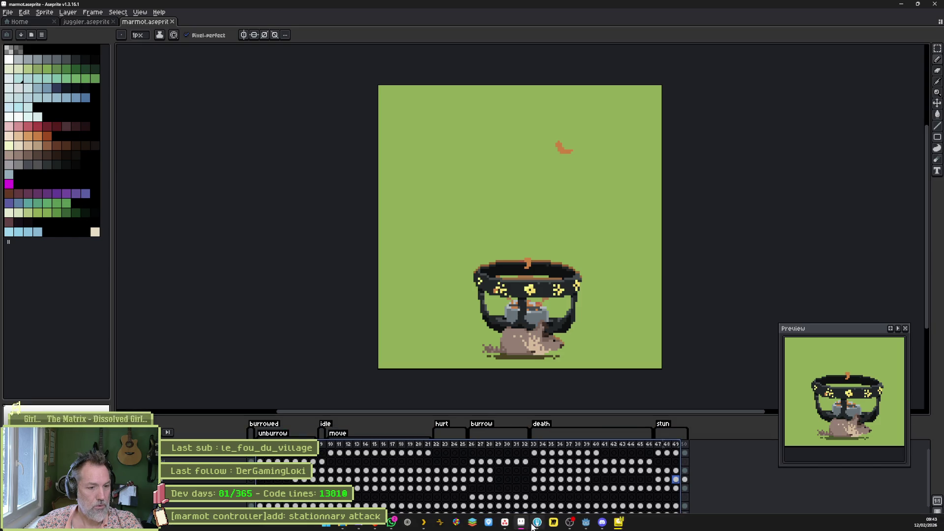
mouse_move(585, 527)
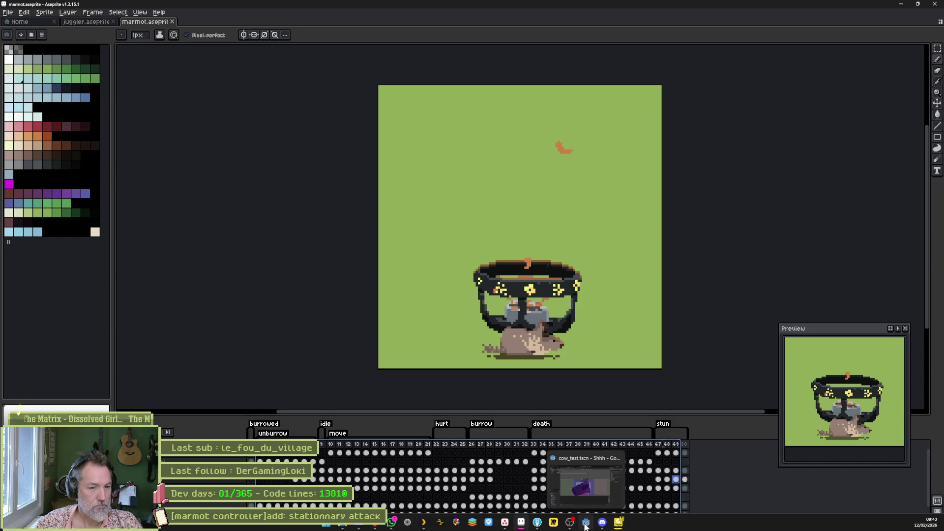
click(585, 526)
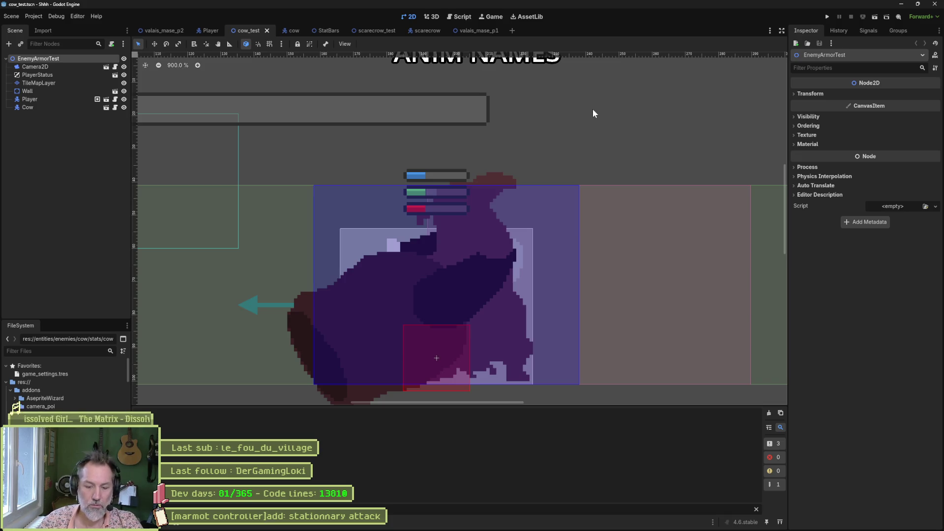
Open the marmot_test.tscn scene via quick search for 'marmot'.
key(shift+alt+o)
text(marmot)
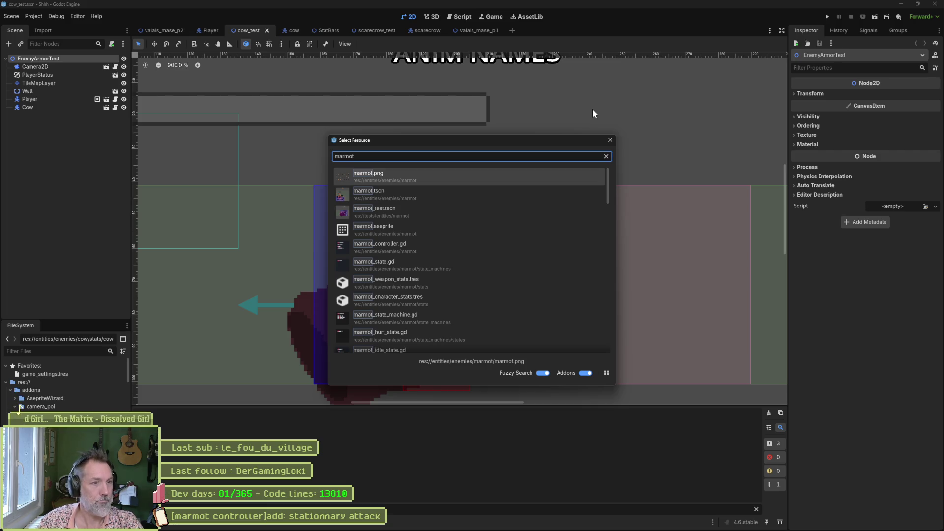
key(Down)
key(Down)
key(Return)
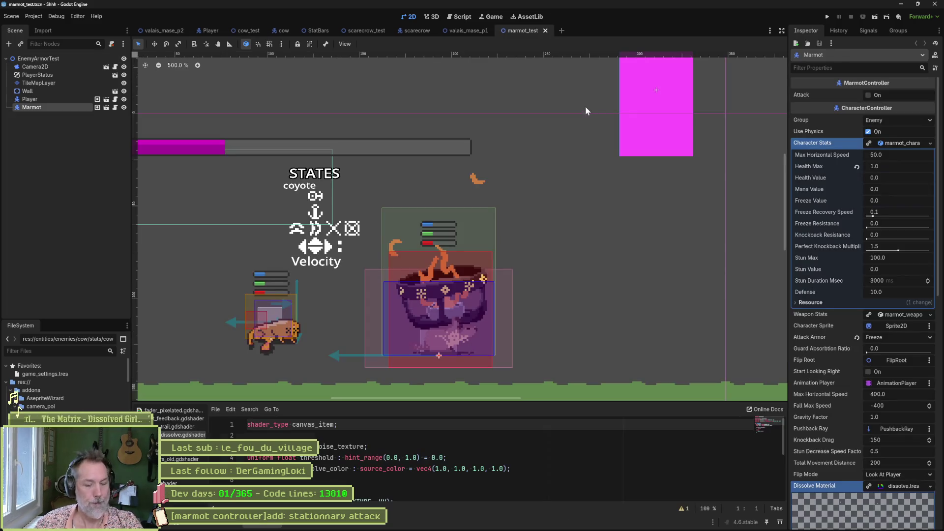
Run marmot_test with F6, walk the player left and right, then stop the game.
key(F6)
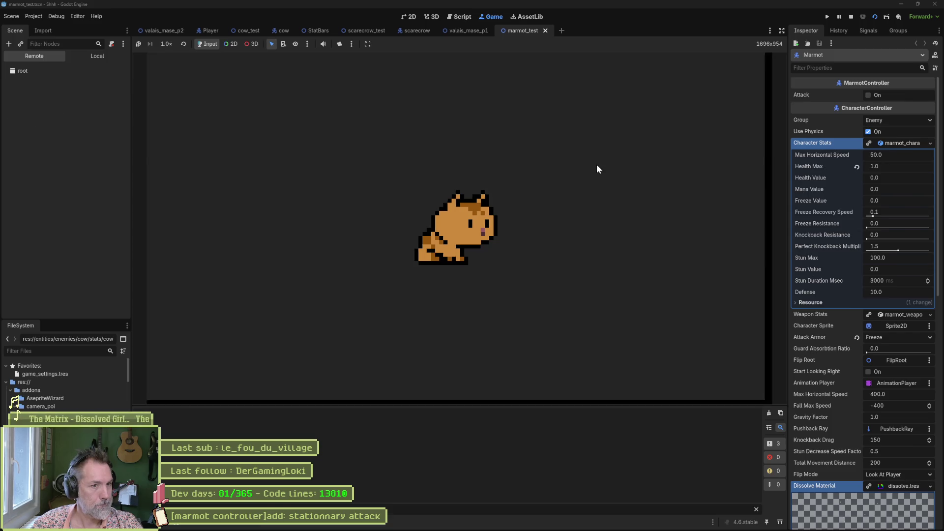
key(a)
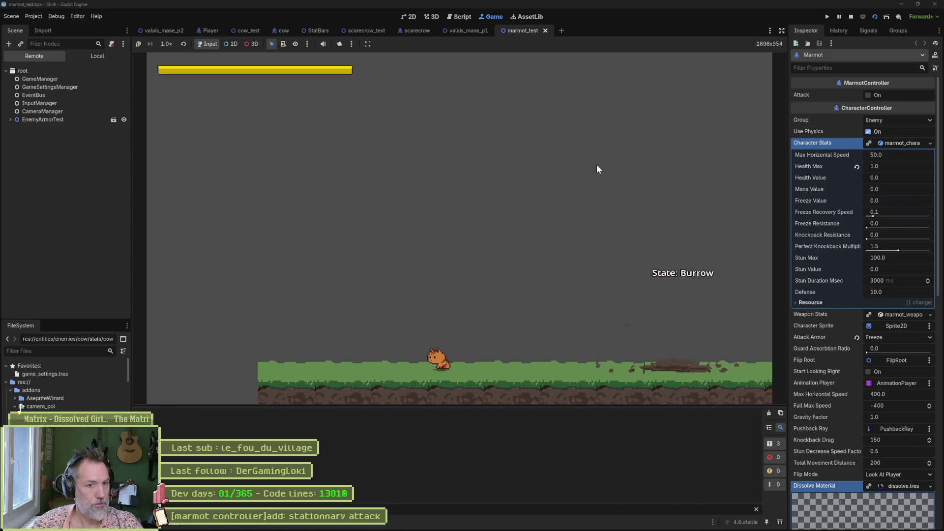
key(d)
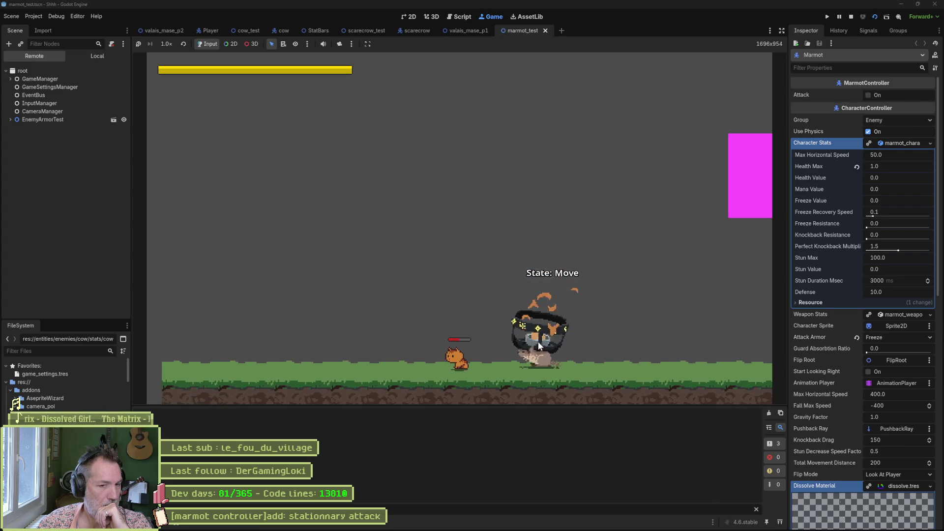
key(F8)
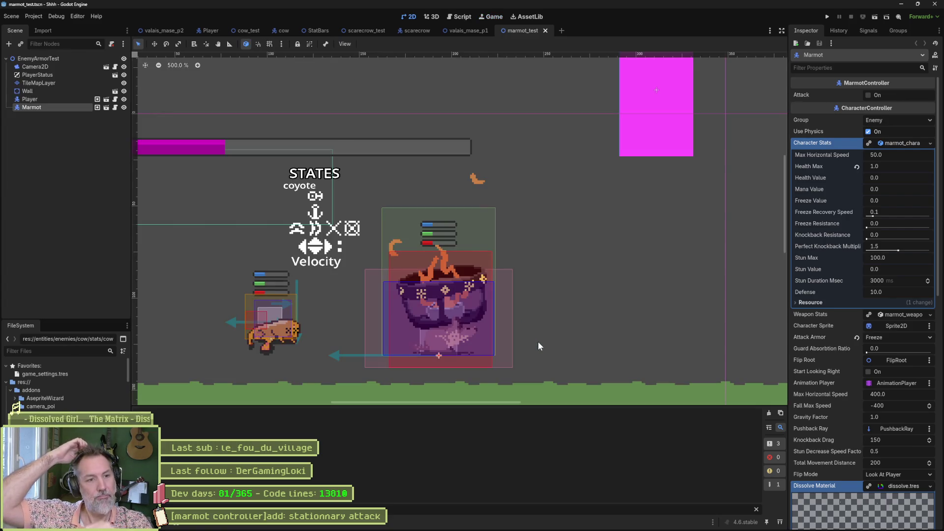
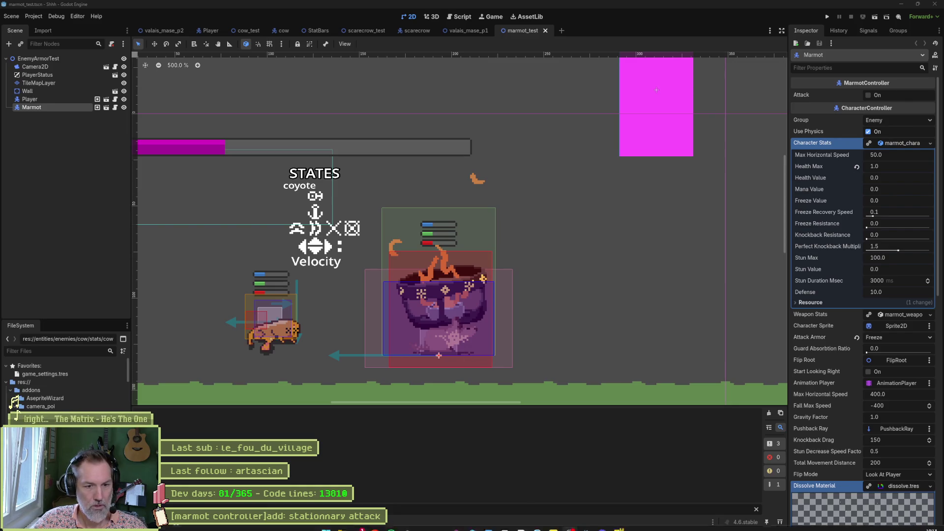
Switch to the Asana board with the '[marmot controller]add: stationnary attack' task open.
click(504, 523)
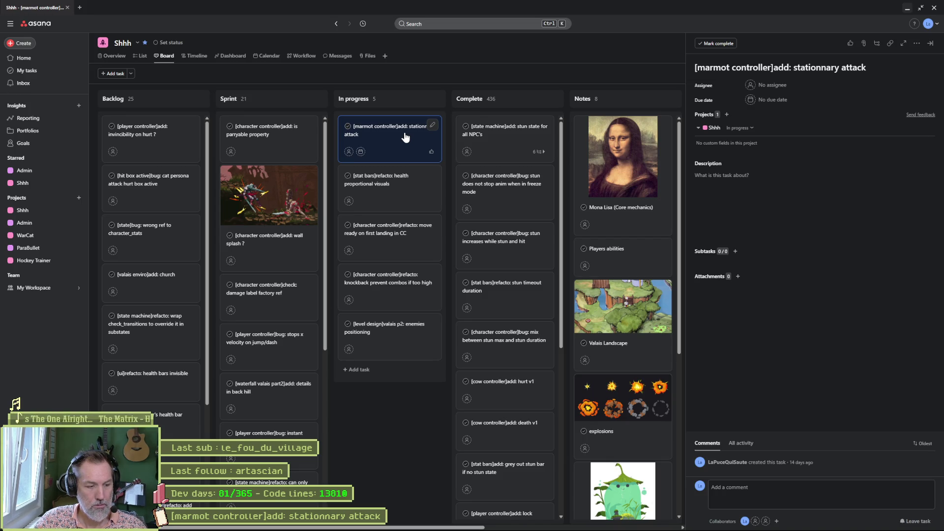
Permanently delete the stationnary attack task and move the health proportional visuals card into Backlog.
click(917, 43)
click(828, 213)
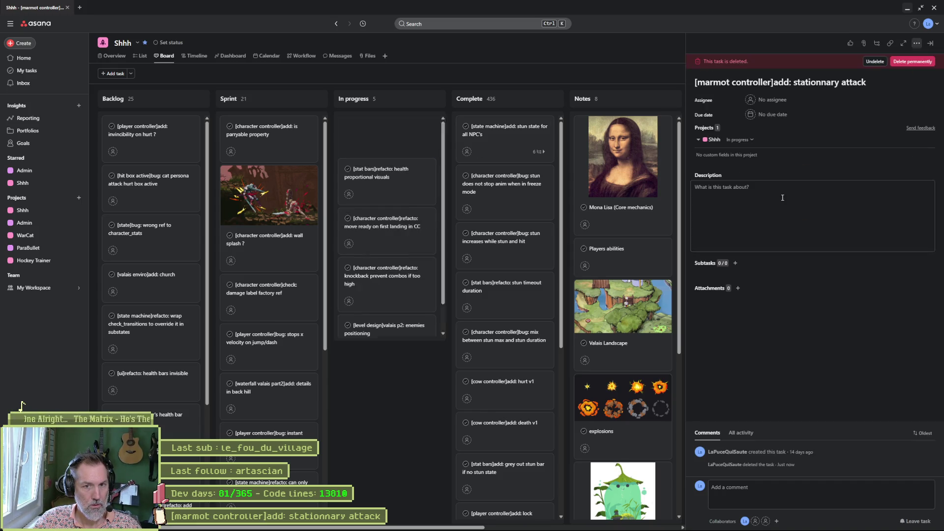
click(913, 61)
click(554, 302)
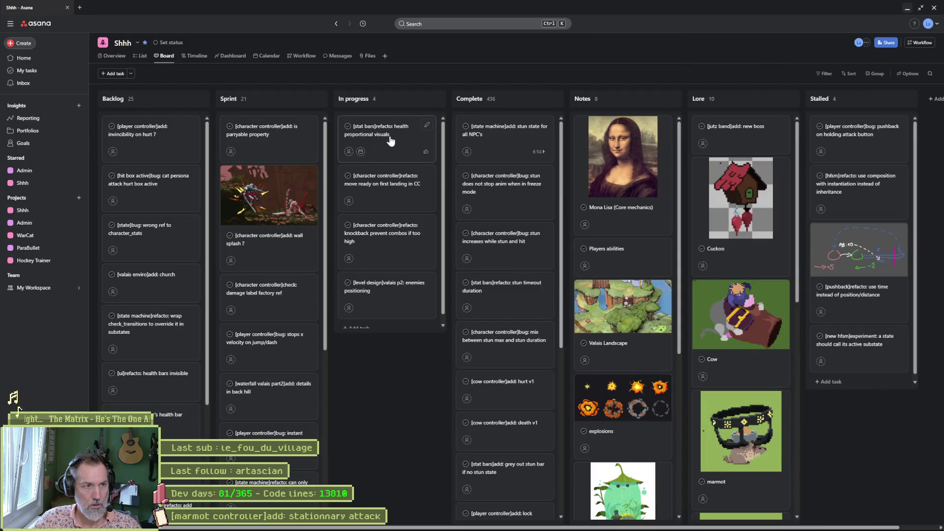
mouse_move(391, 133)
mouse_down()
mouse_move(296, 169)
mouse_move(159, 139)
mouse_up()
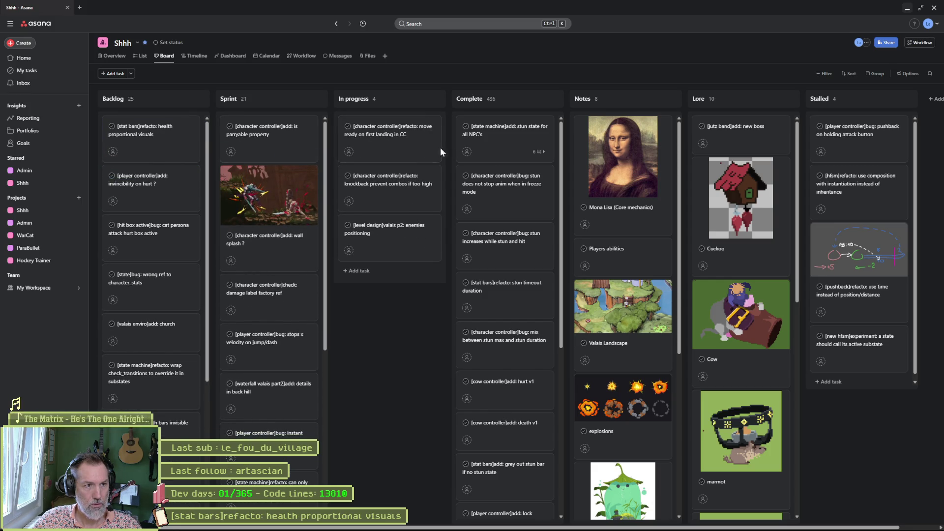
click(386, 139)
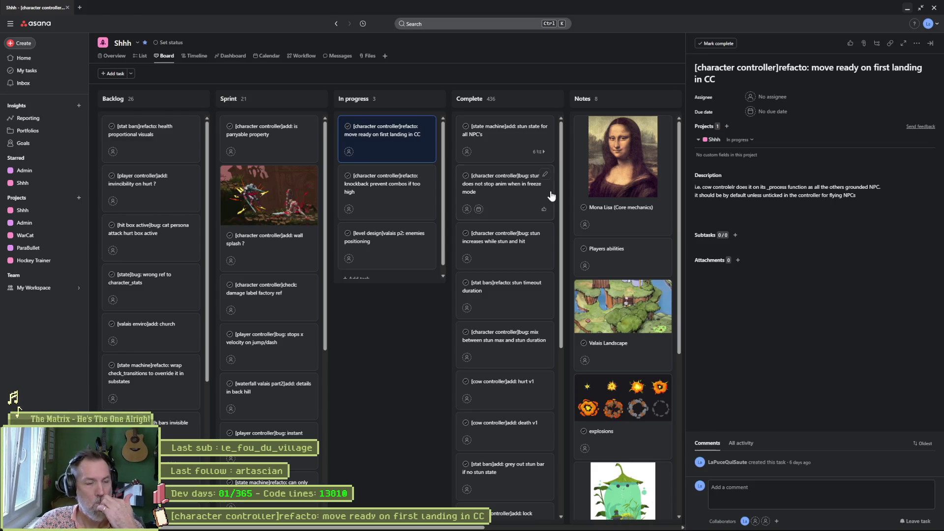
Move the move ready card to the top of Sprint and permanently delete the knockback combos task.
click(393, 191)
drag(400, 147, 278, 145)
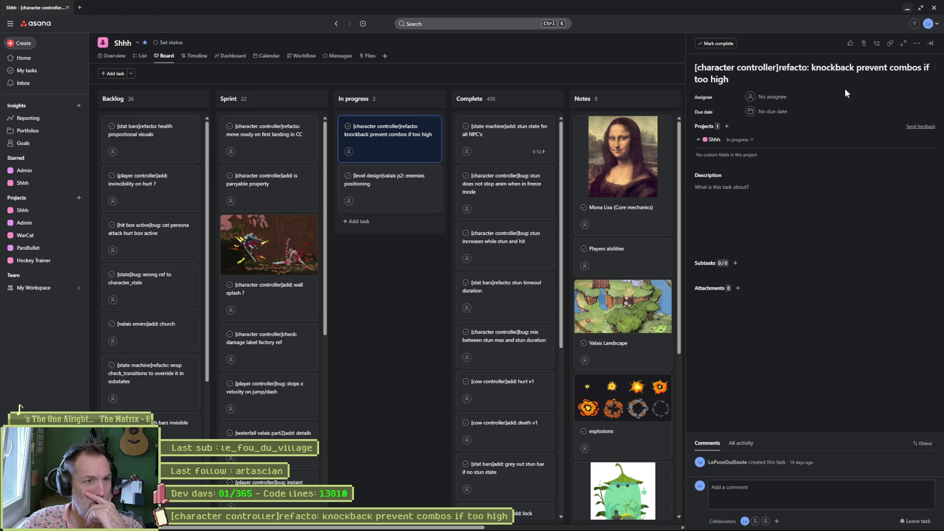
click(917, 43)
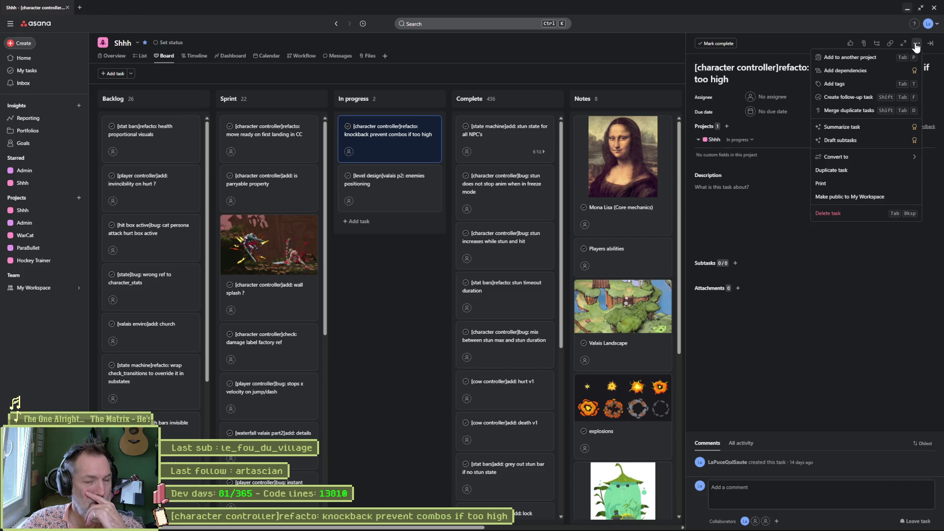
click(839, 213)
click(913, 62)
click(558, 298)
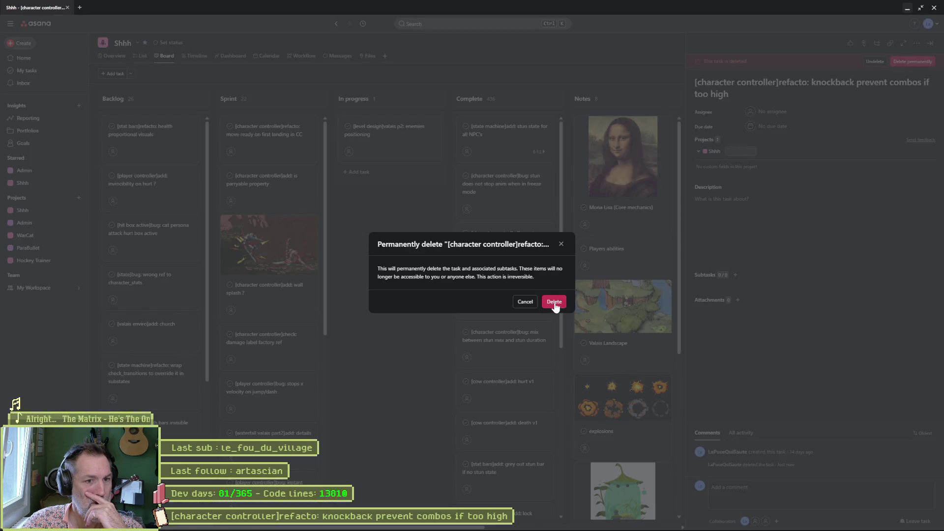
click(555, 302)
click(394, 139)
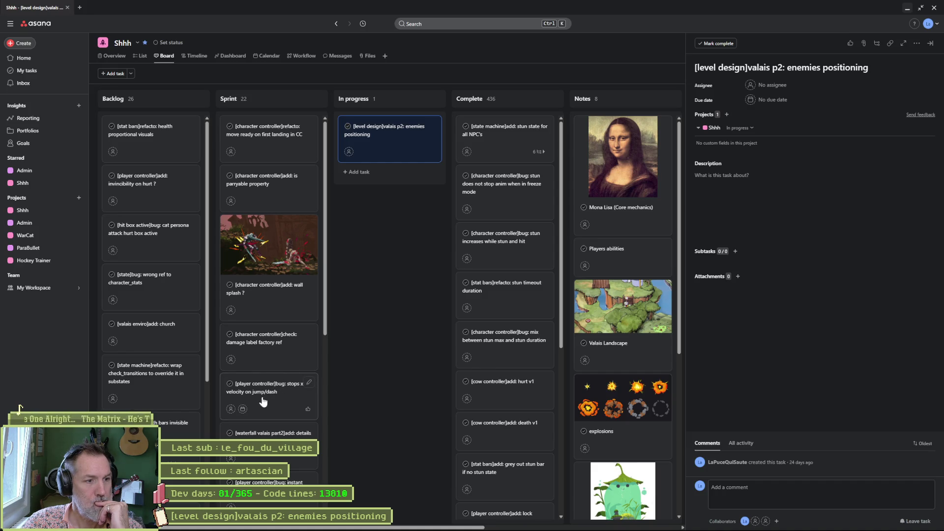
Move the stops x velocity card to the top of Sprint, then return to Godot.
drag(265, 387, 274, 131)
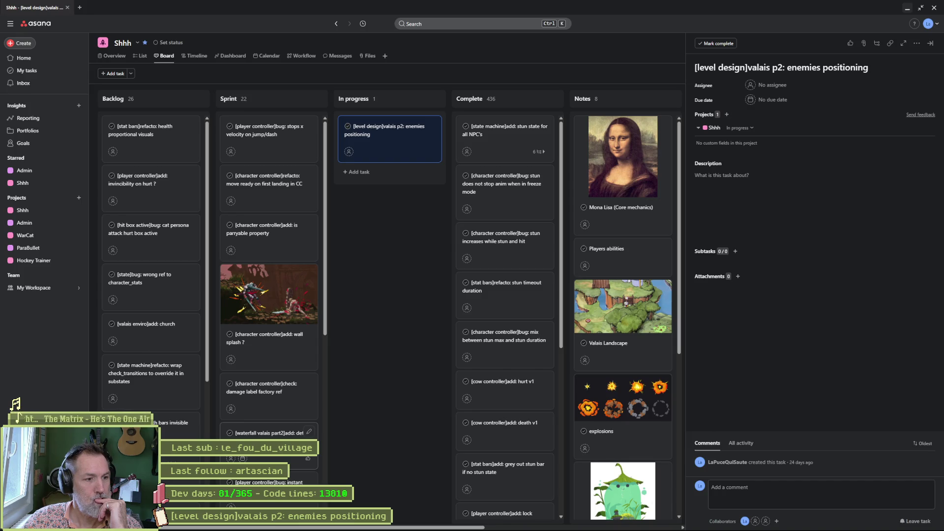
click(275, 434)
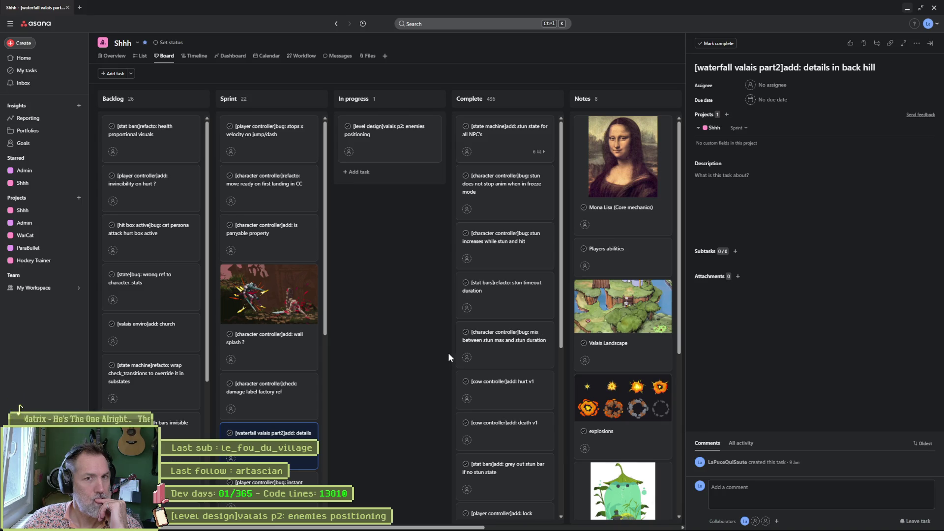
mouse_move(450, 529)
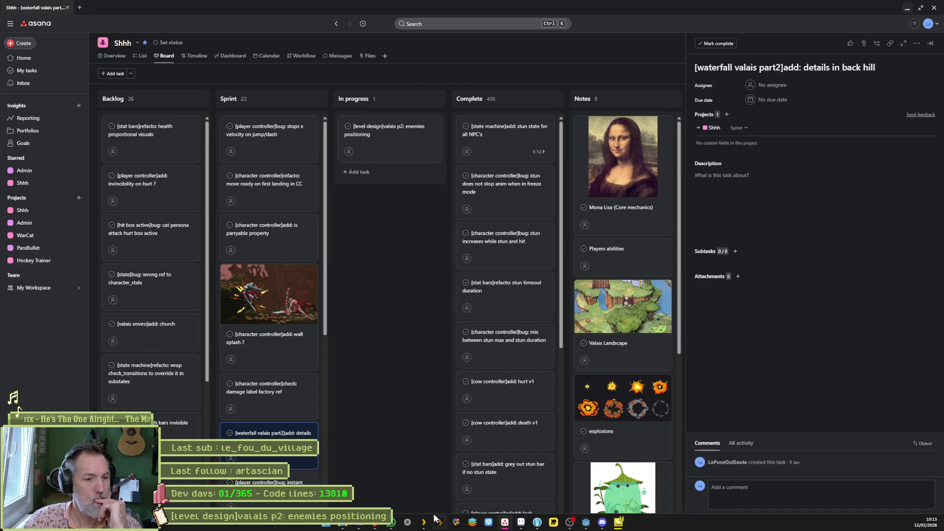
click(582, 523)
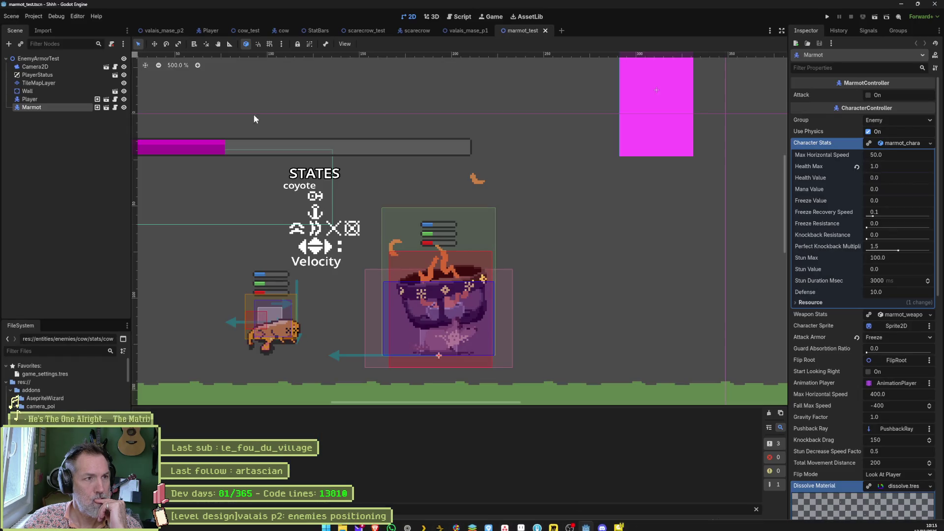
Open the valais_mase_p2 scene and zoom the viewport around the waterfall, then return to Asana.
click(162, 34)
scroll(289, 170, down, 2)
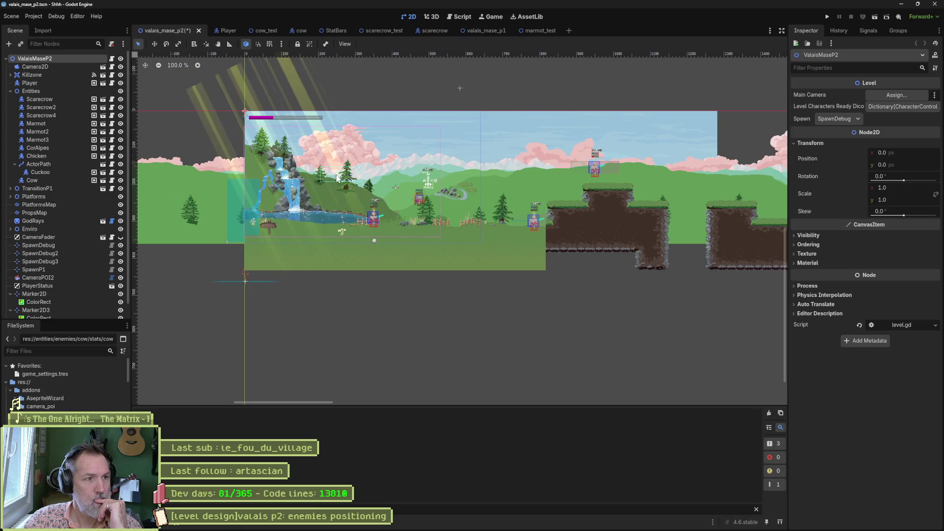
scroll(289, 170, up, 4)
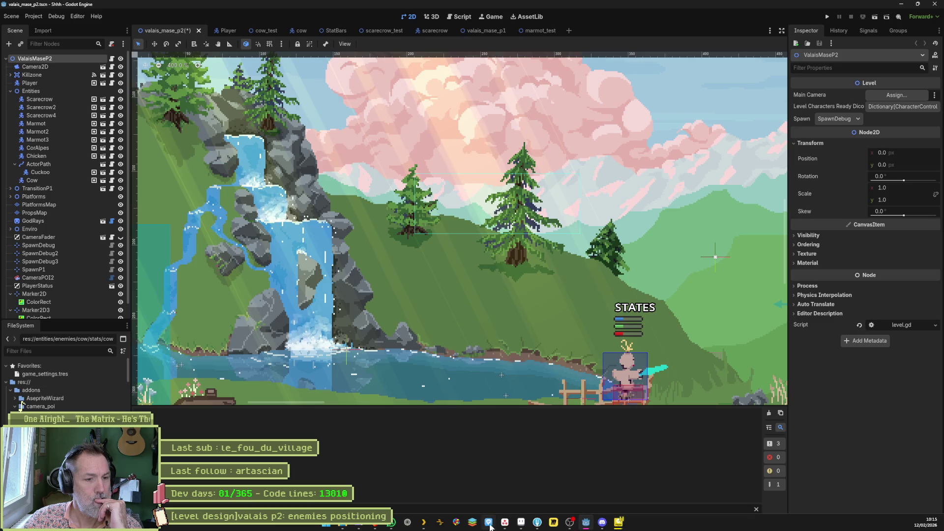
mouse_move(520, 526)
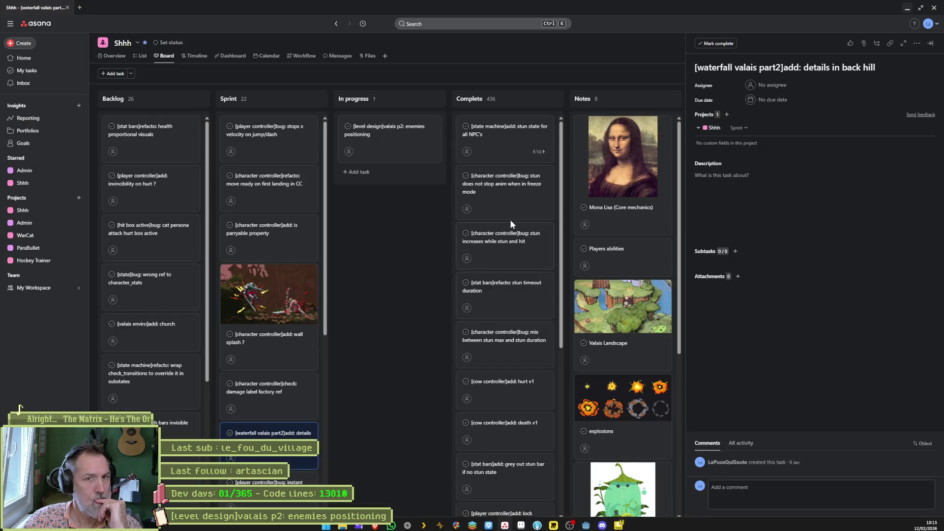
Place the 'instant change direction keeps max speed' card second in Sprint, then return to Godot.
scroll(278, 357, down, 3)
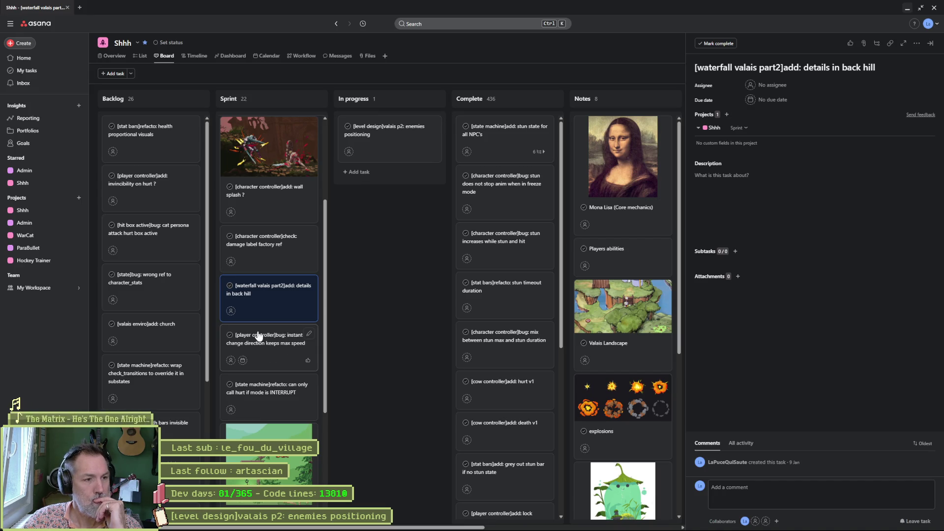
mouse_move(264, 343)
mouse_down()
mouse_move(271, 143)
mouse_move(275, 177)
mouse_up()
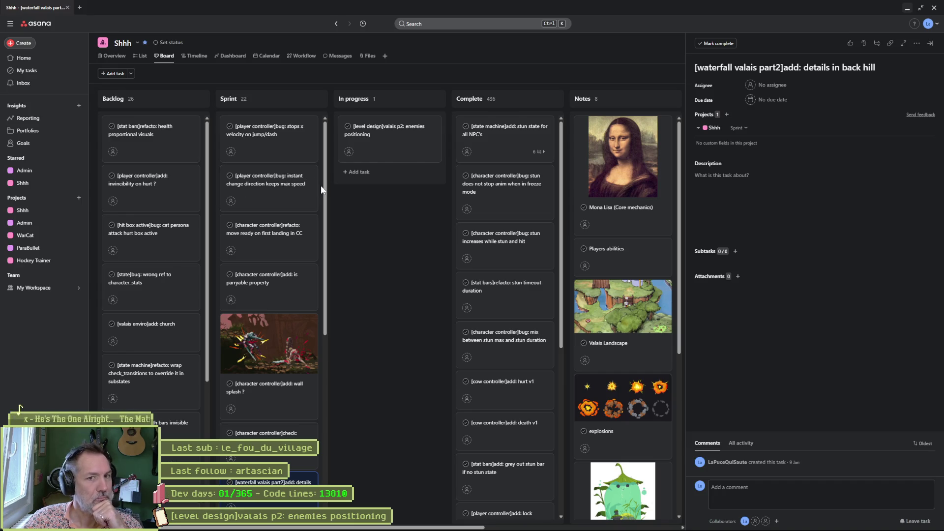
mouse_move(538, 527)
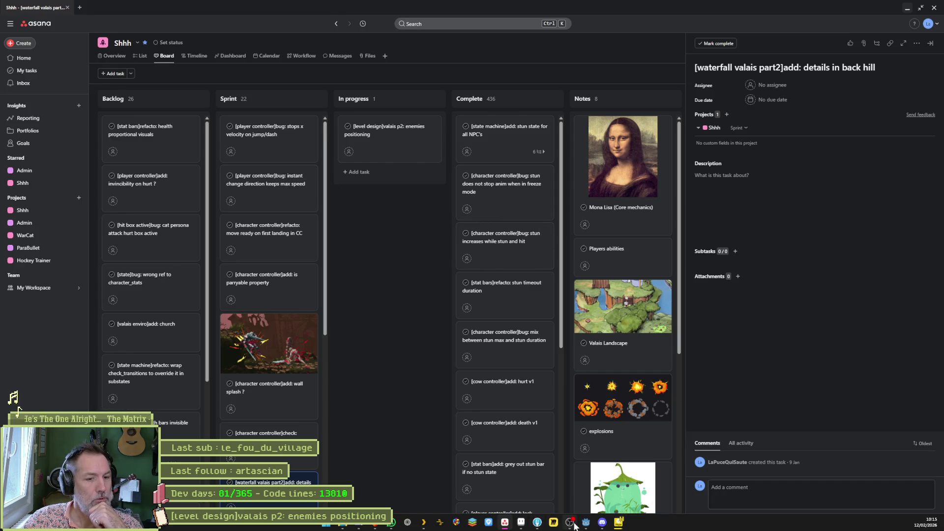
click(572, 526)
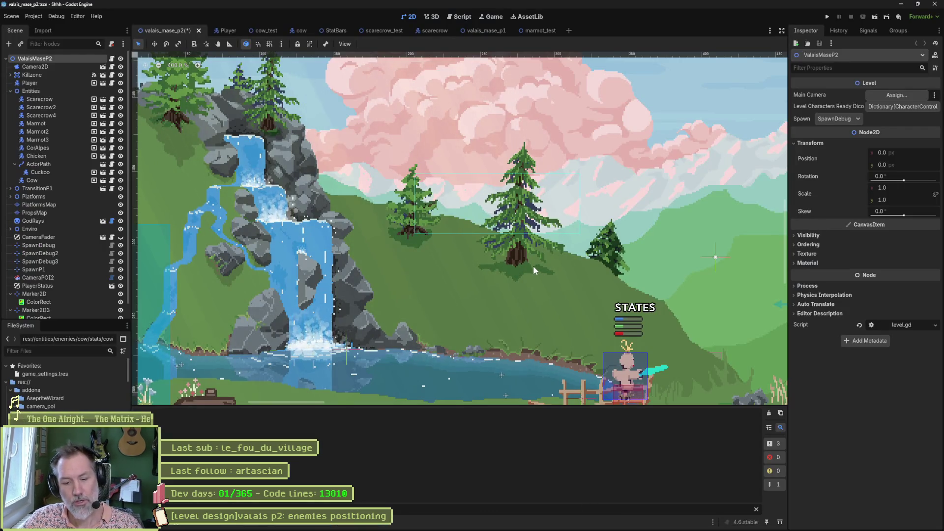
Save and run the Valais level with F6, running and dashing the cat back and forth.
key(F6)
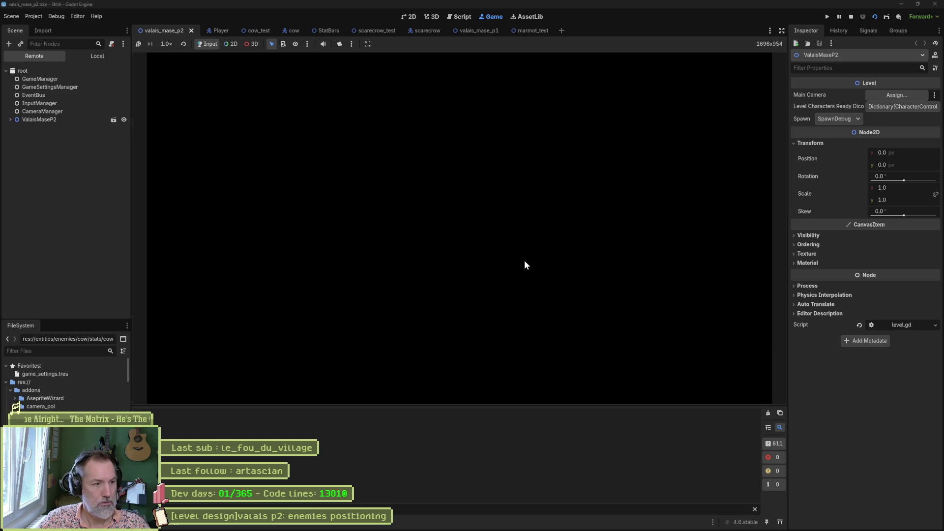
key(Right)
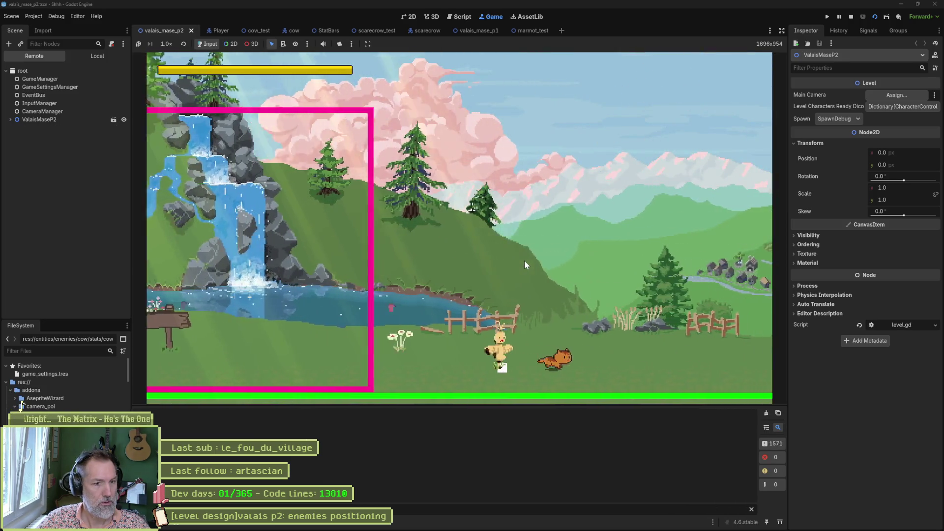
key(Left)
key(Right)
key(Left)
key(Right)
key(Left)
key(Right)
key(Left)
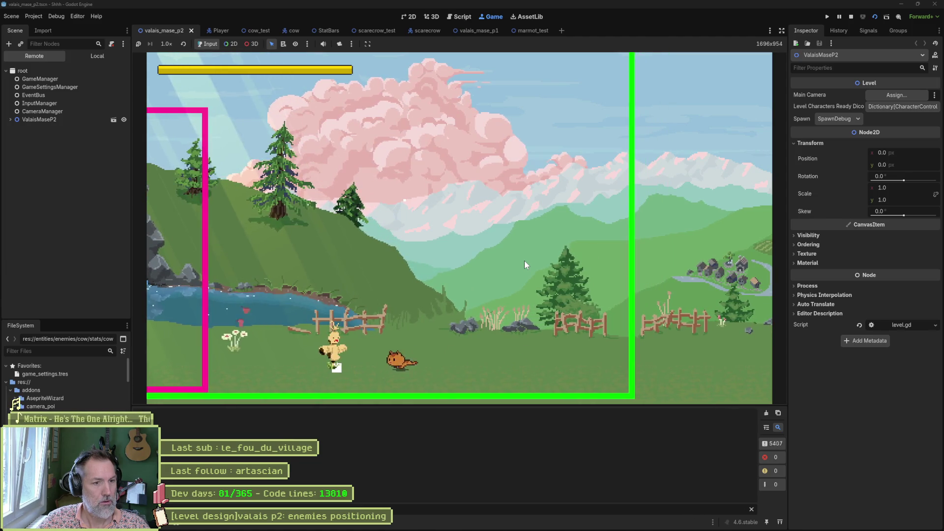
key(Right)
key(Left)
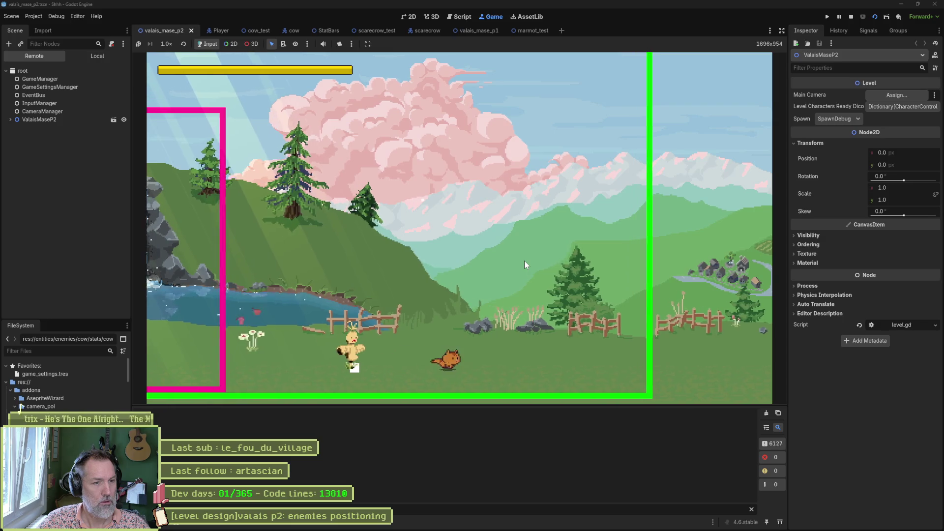
key(Right)
key(Left)
key(Right)
key(Left)
key(Right)
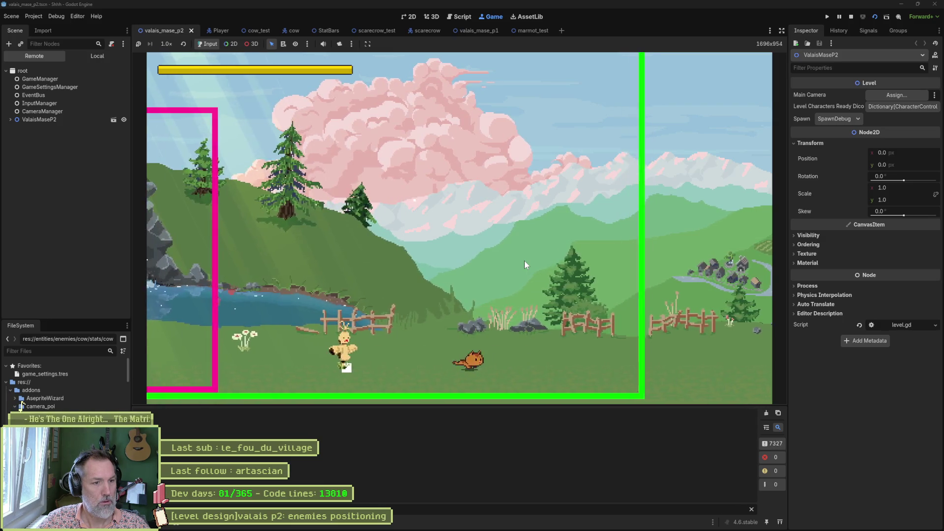
key(Left)
key(Right)
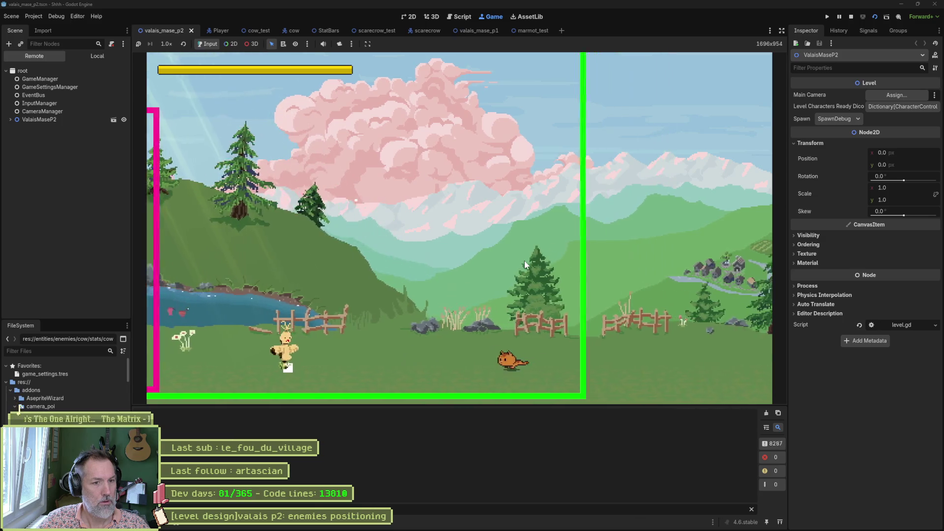
key(Left)
key(Right)
key(Left)
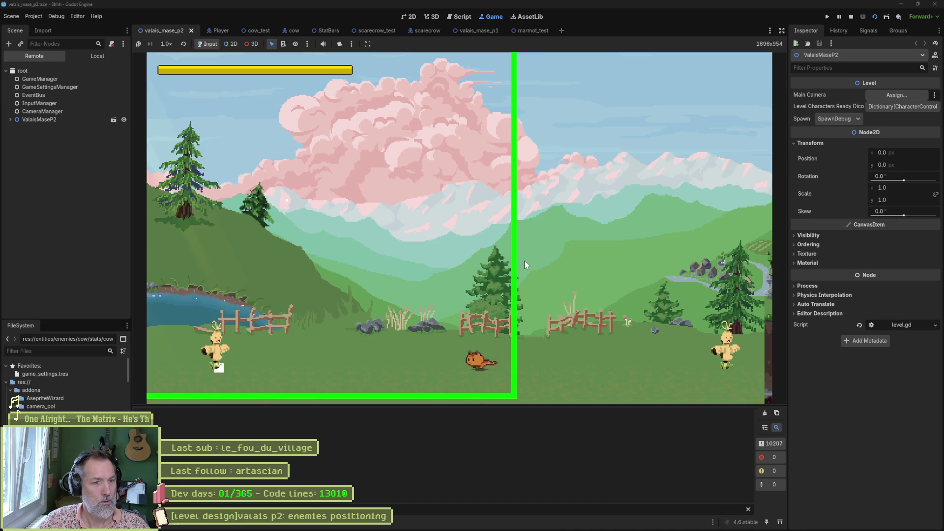
Keep running the cat left and right until it reaches the foot of the grassy cliff.
key(Left)
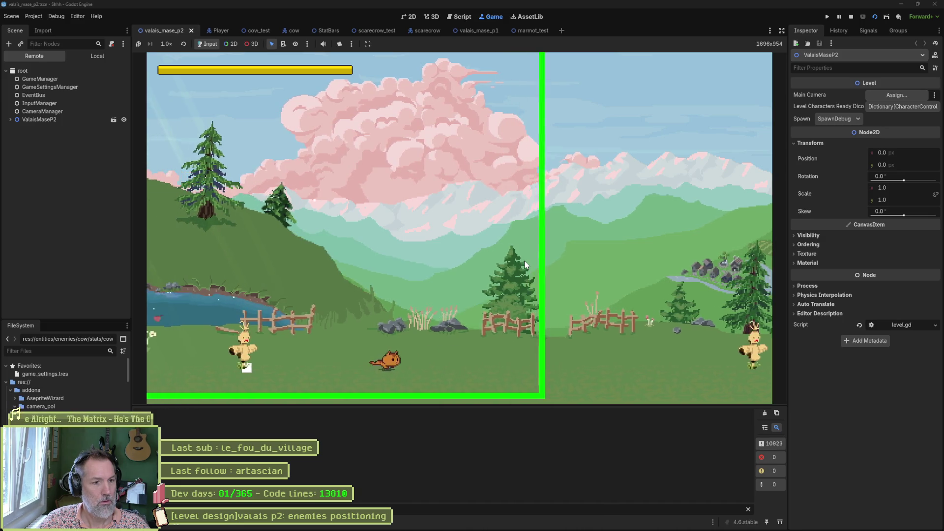
key(Right)
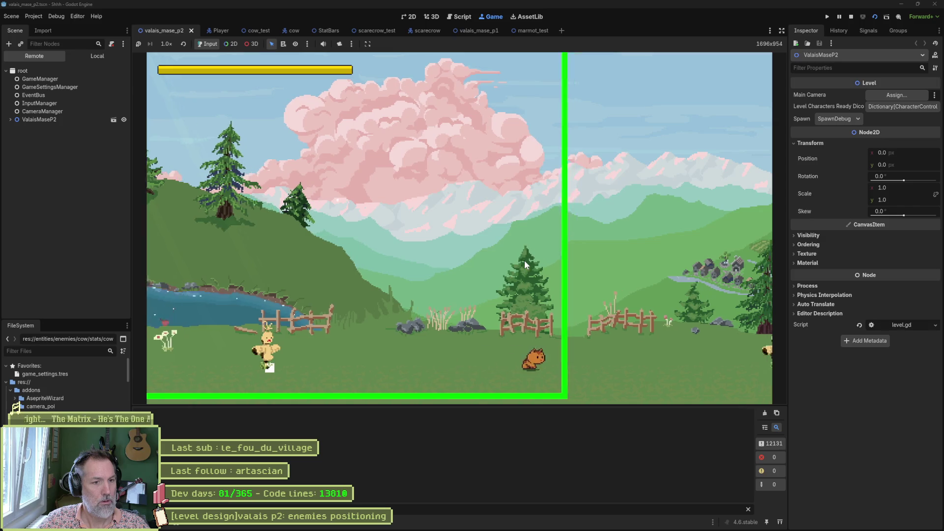
key(Left)
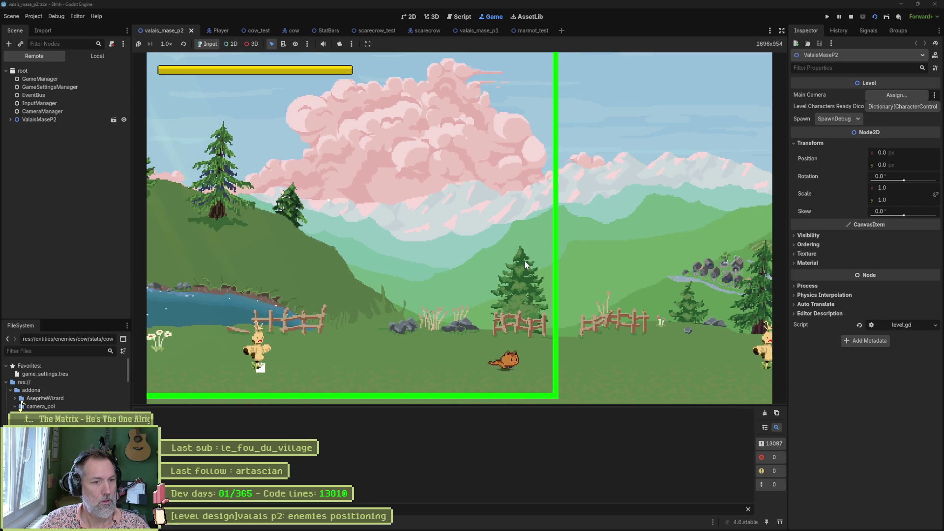
key(Right)
key(Left)
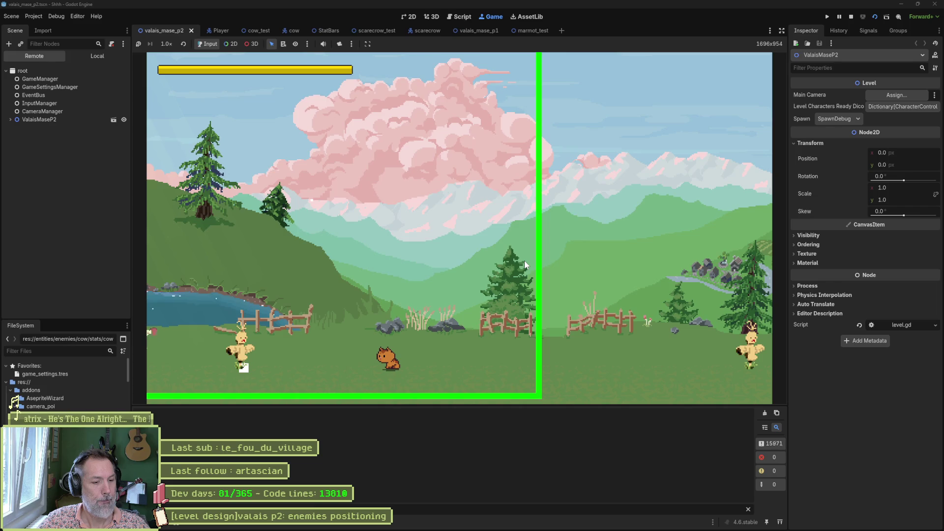
key(Left)
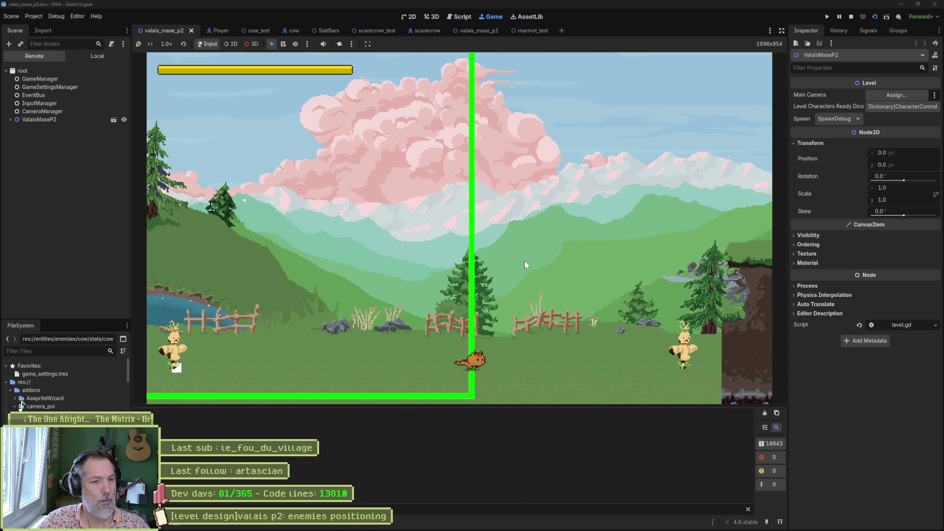
key(Left)
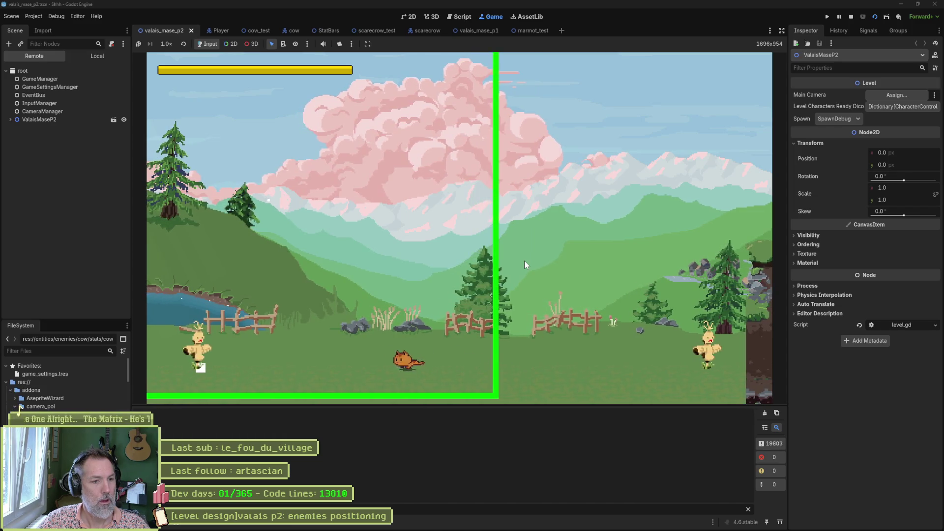
key(Right)
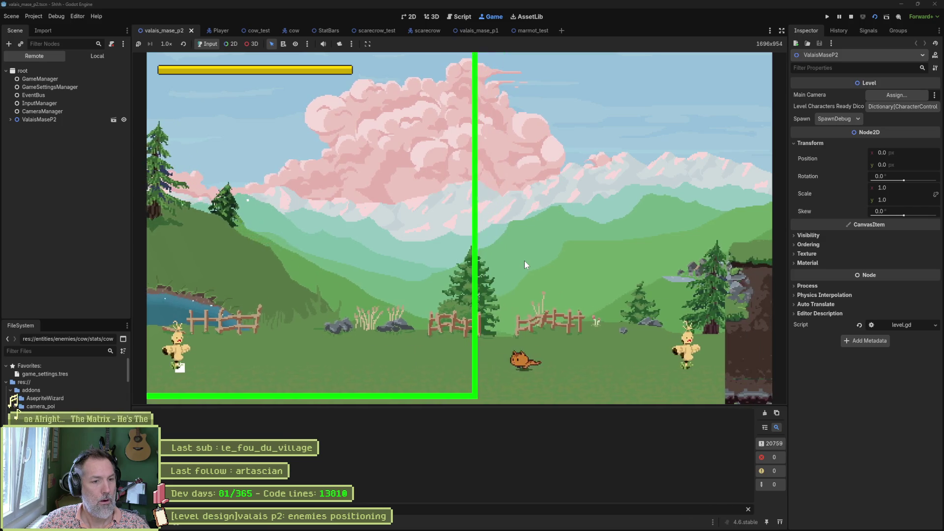
key(Left)
key(Right)
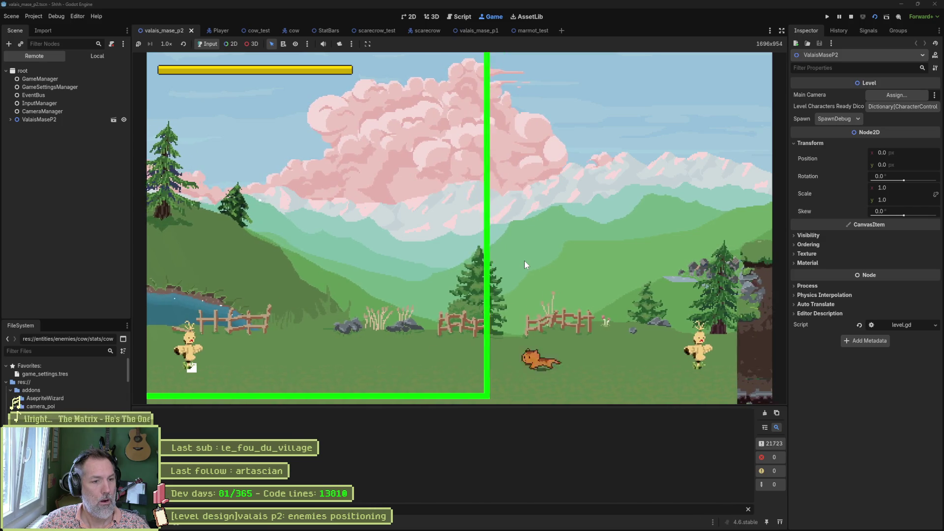
key(Left)
key(Right)
key(Left)
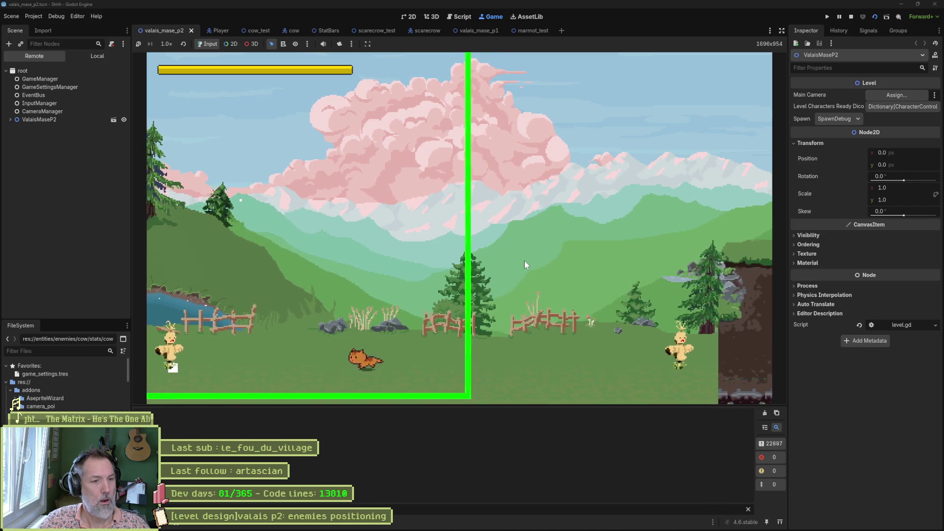
key(Right)
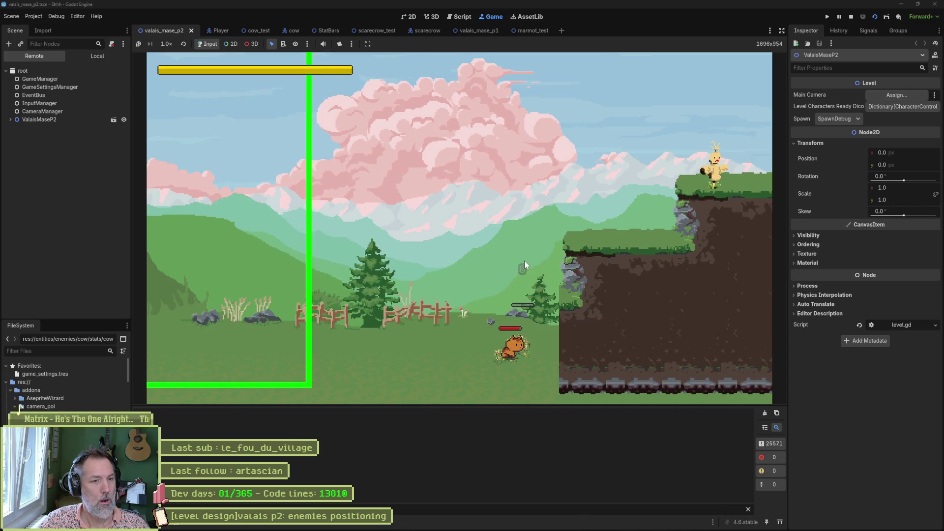
Jump the cat onto the grassy ledges, hit the scarecrow, then stop the game with F8.
key(space)
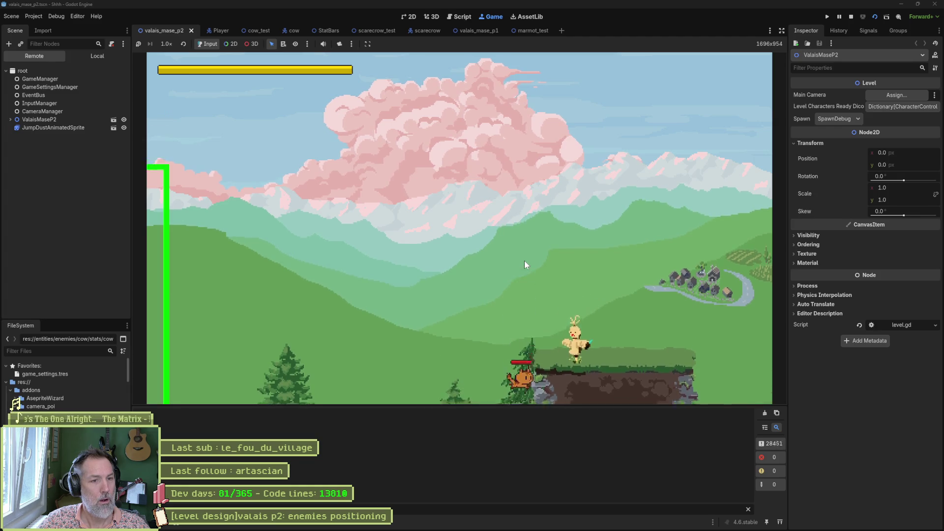
key(space)
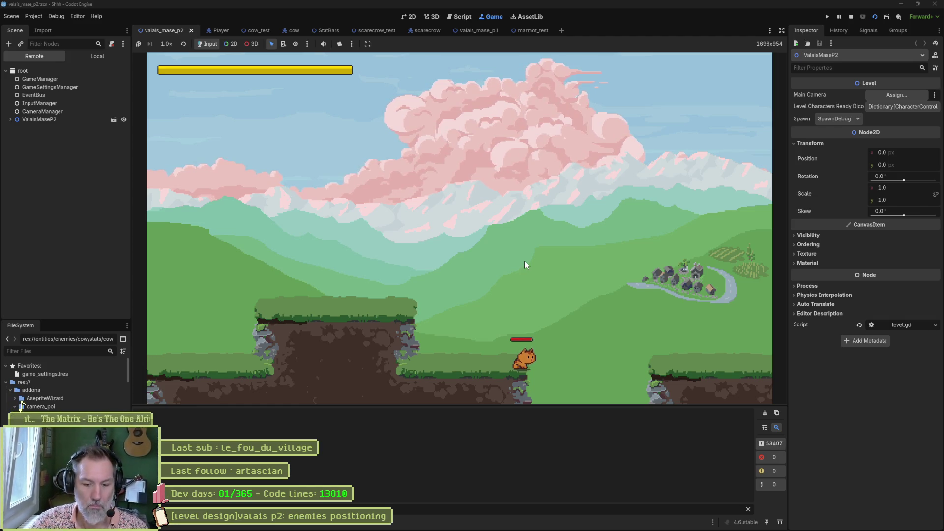
key(F8)
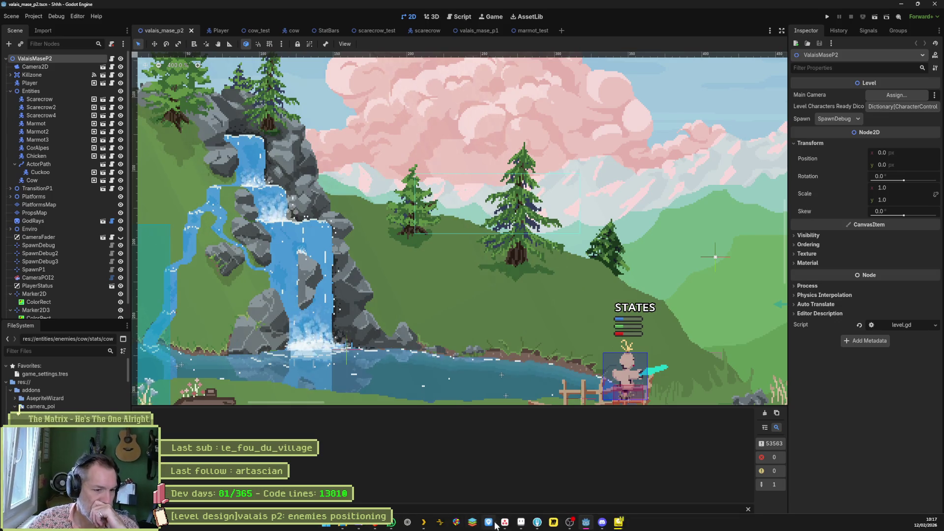
Add an In progress task '[camera controller]add: down input moves camera down', then minimize Asana.
click(495, 525)
click(354, 171)
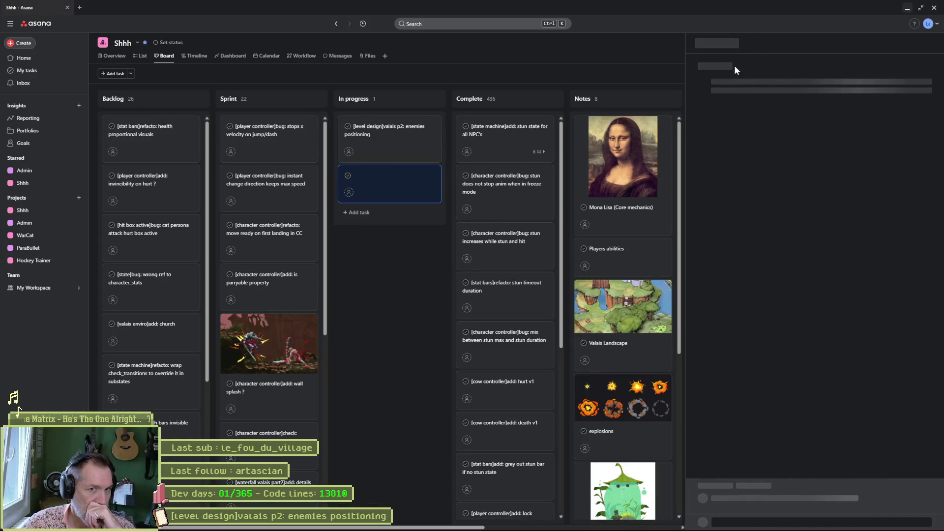
text([])
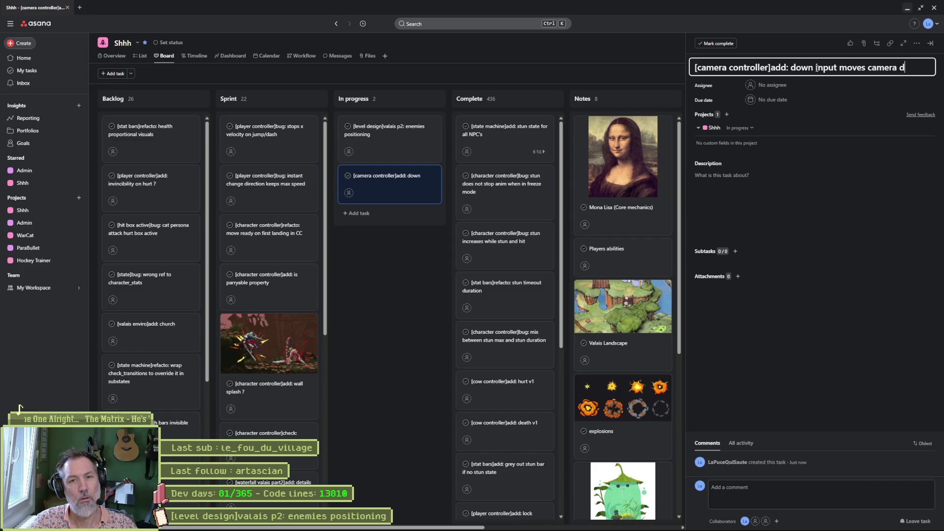
click(908, 7)
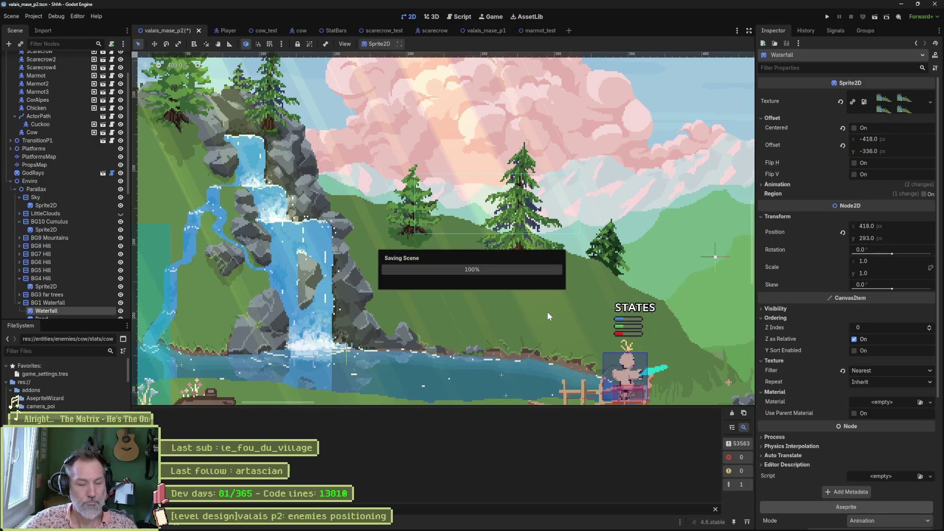
Play-test the level twice while inspecting the SpawnP1 marker and the CameraPOI2 camera zone.
key(F6)
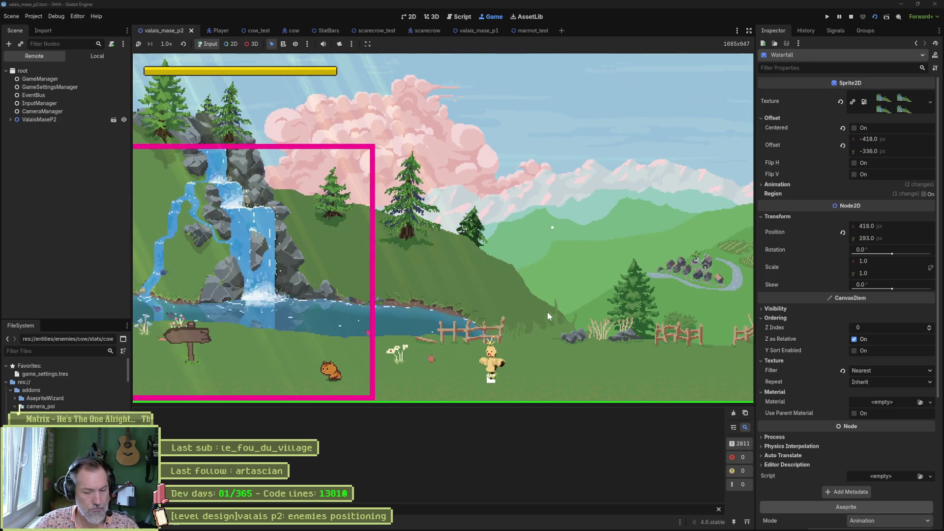
key(F8)
scroll(465, 232, up, 2)
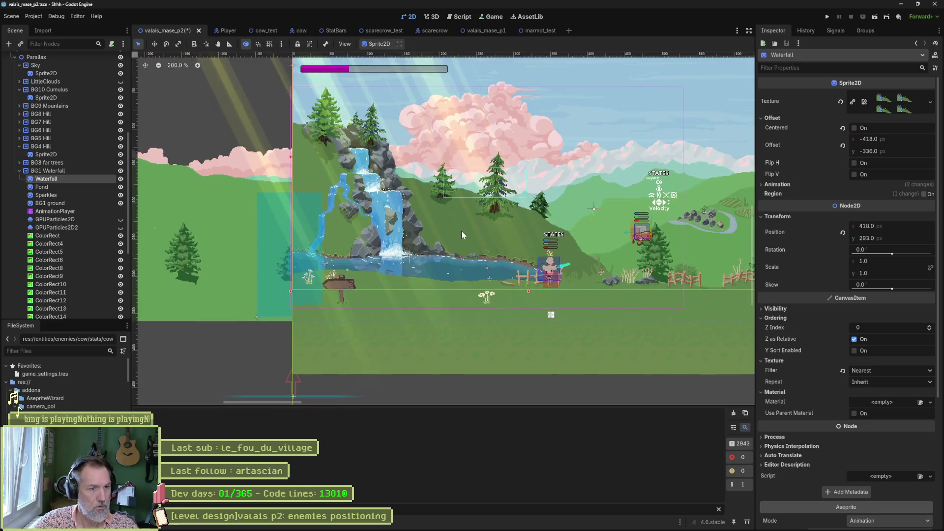
click(384, 268)
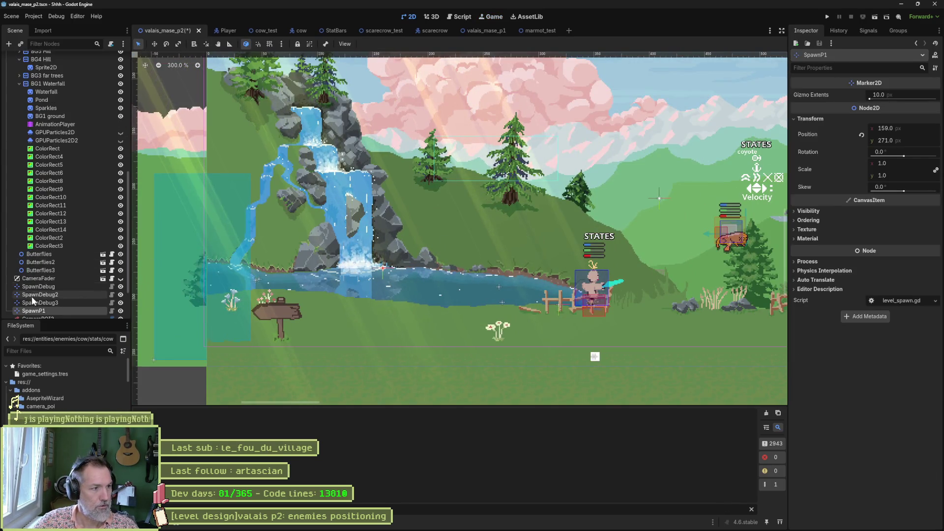
scroll(54, 281, down, 3)
click(60, 262)
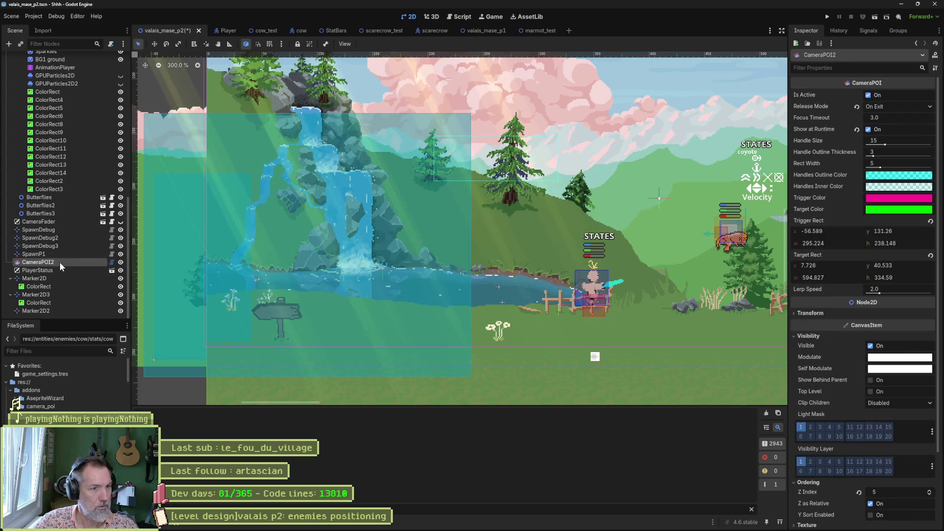
key(F6)
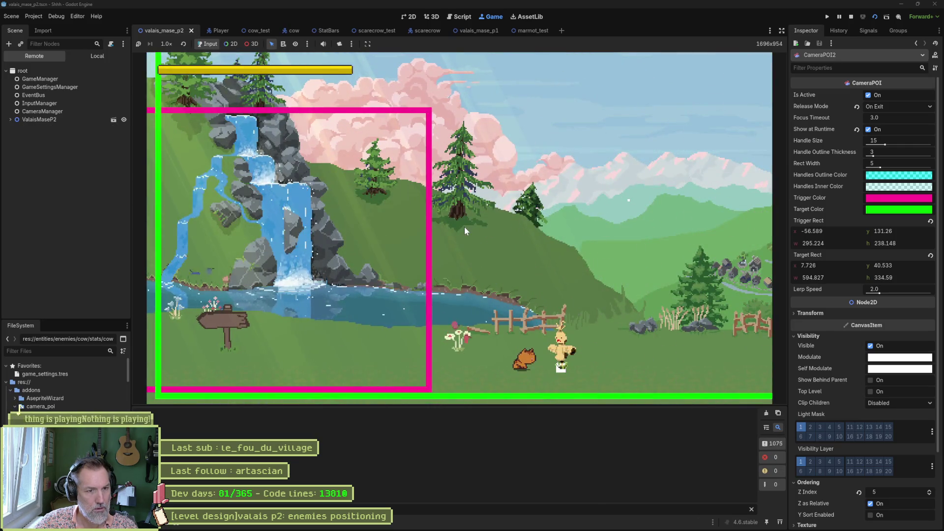
key(F8)
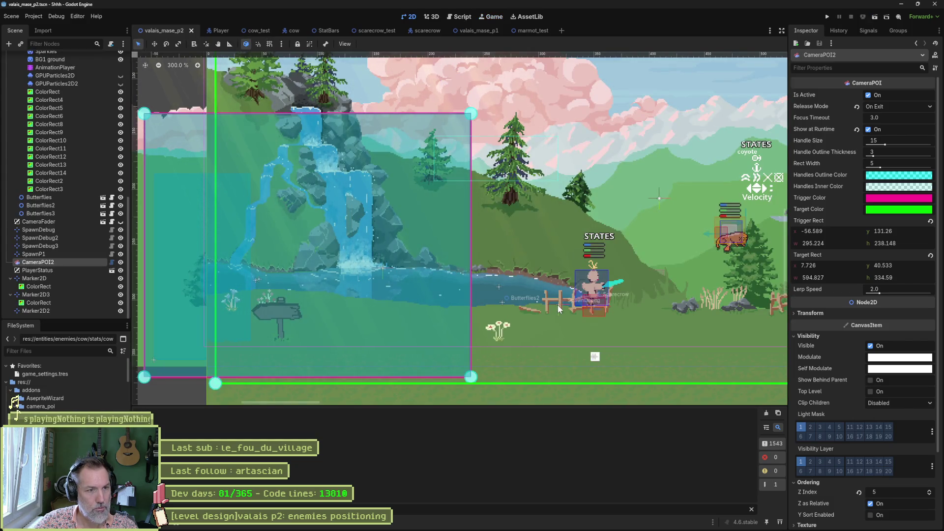
Set the level root's Spawn to SpawnP1 and play-test the level.
scroll(36, 139, up, 5)
scroll(36, 123, up, 3)
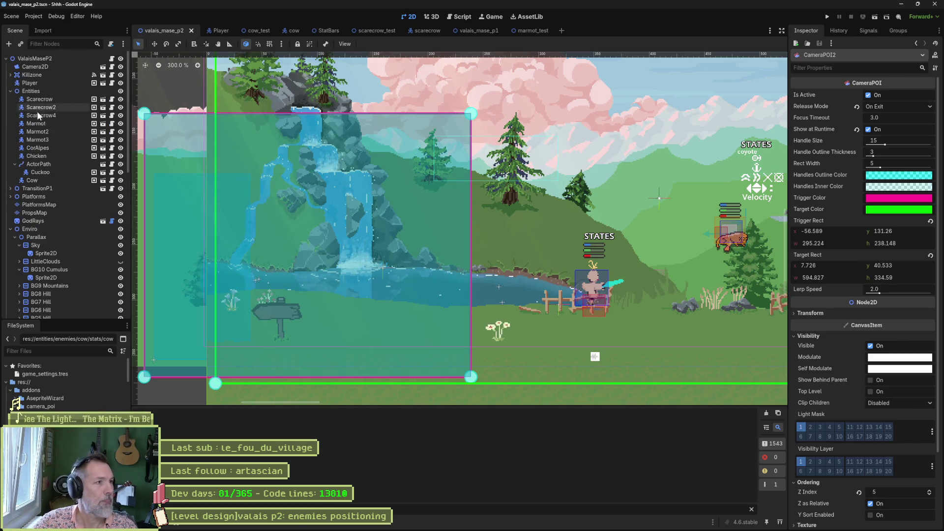
click(49, 59)
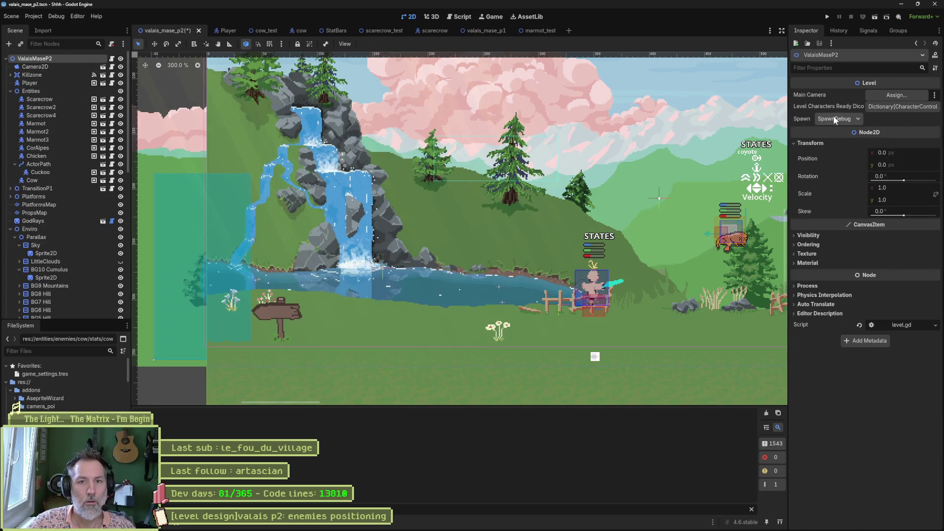
click(839, 119)
click(838, 140)
click(565, 277)
key(F6)
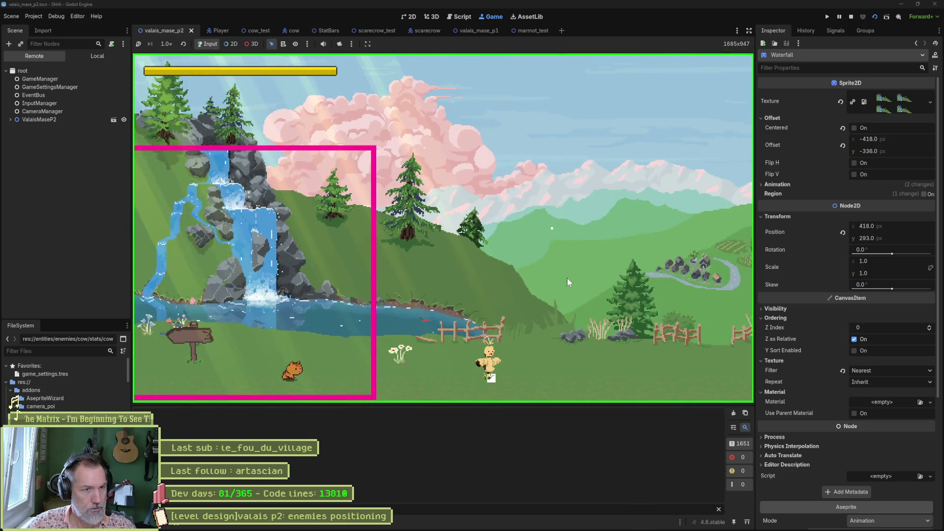
key(F8)
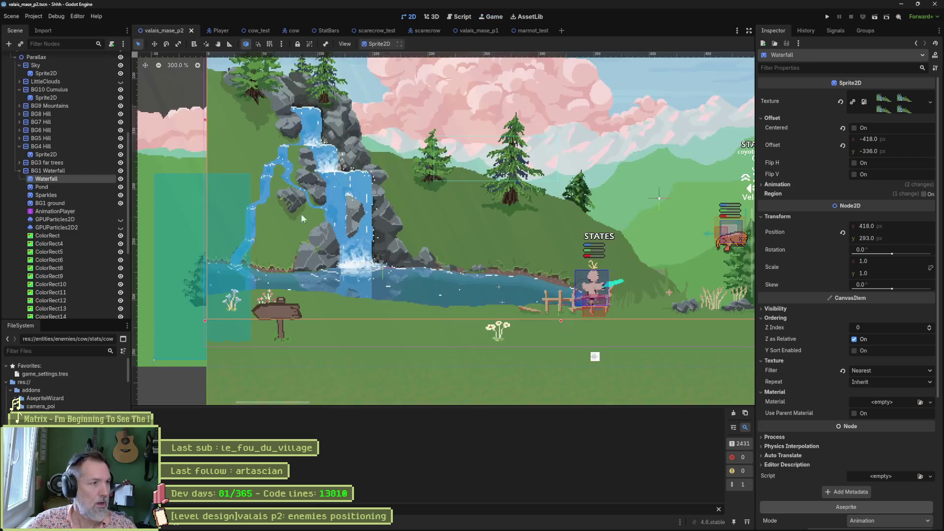
Turn off Show at Runtime on CameraPOI2 and play-test to confirm no camera overlay.
scroll(72, 234, down, 2)
click(18, 140)
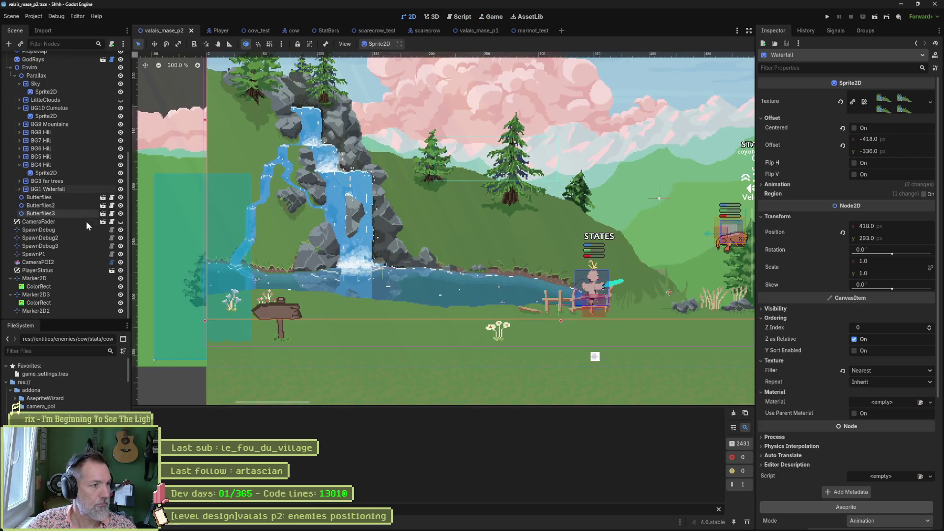
click(60, 262)
click(868, 129)
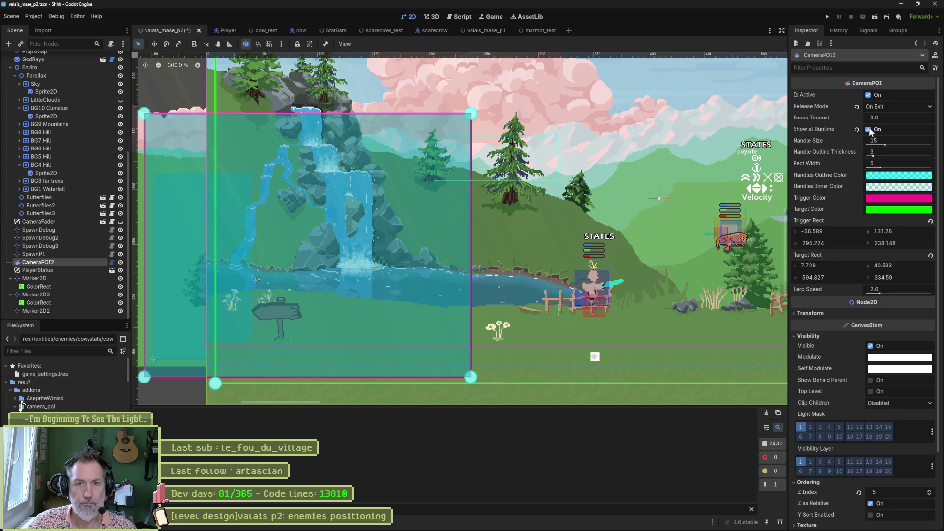
click(869, 129)
key(F6)
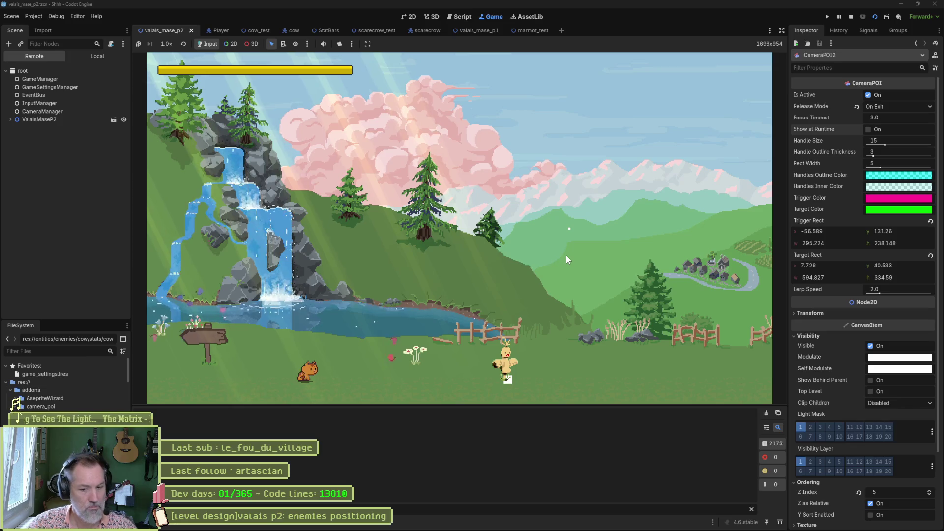
key(F8)
click(42, 279)
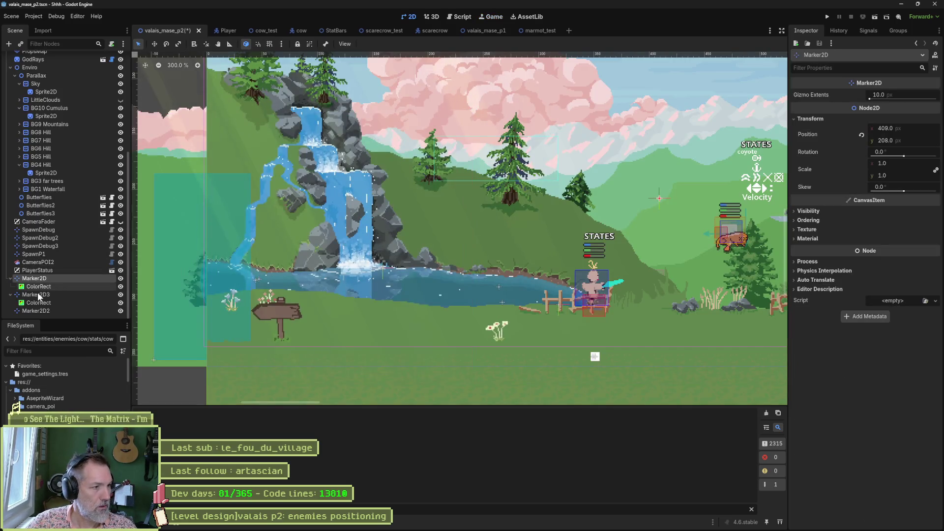
Delete the Marker2D, Marker2D2 and Marker2D3 nodes, then save and run the level.
ctrl+click(39, 295)
ctrl+click(39, 310)
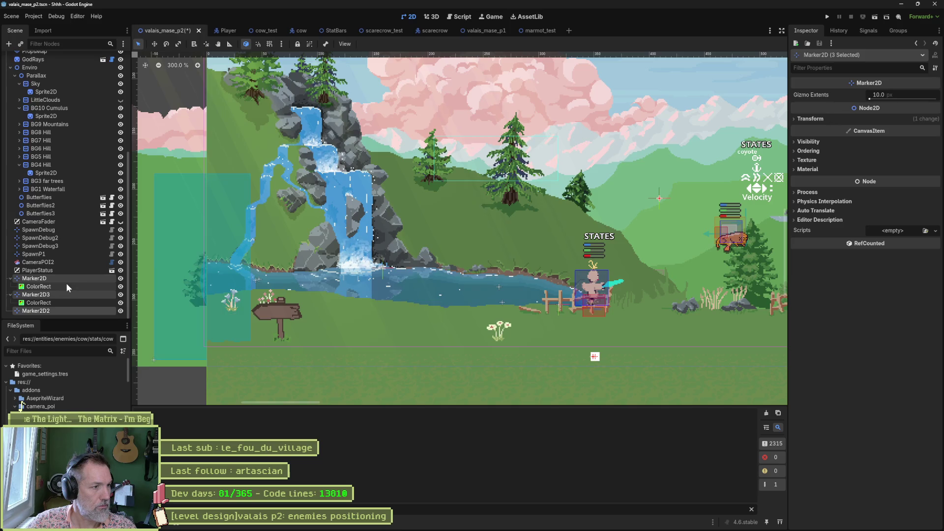
key(Delete)
key(Return)
key(F6)
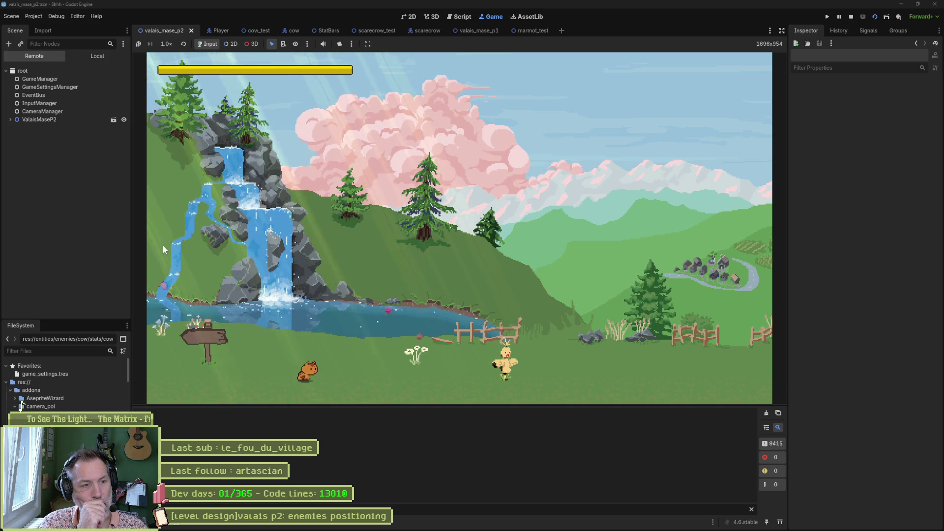
Run the cat to the scarecrow, hit it for 20.0 and 15.0 damage, then stop the game.
key(Right)
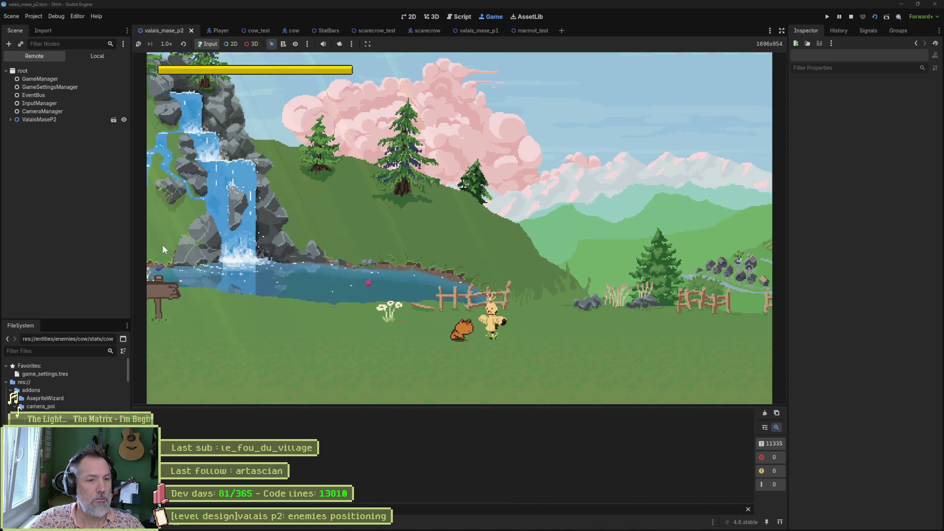
key(space)
key(space)
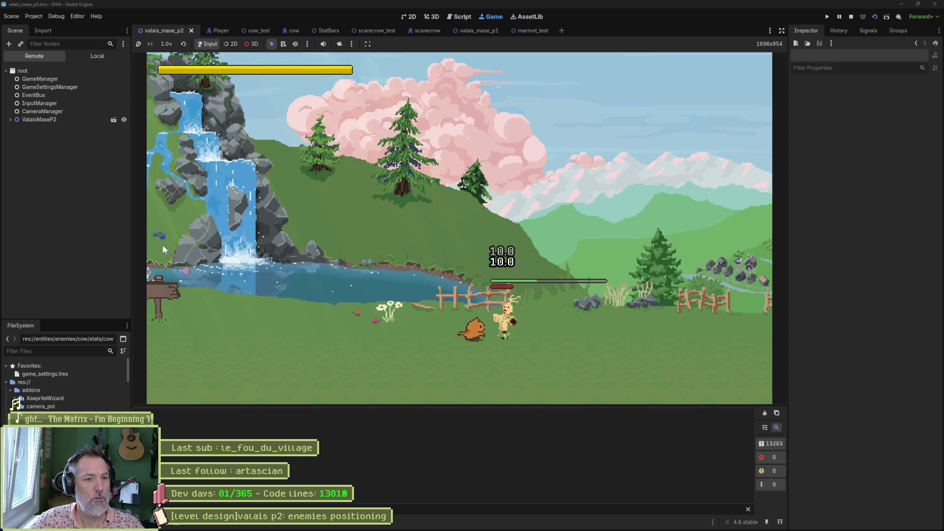
key(space)
key(Right)
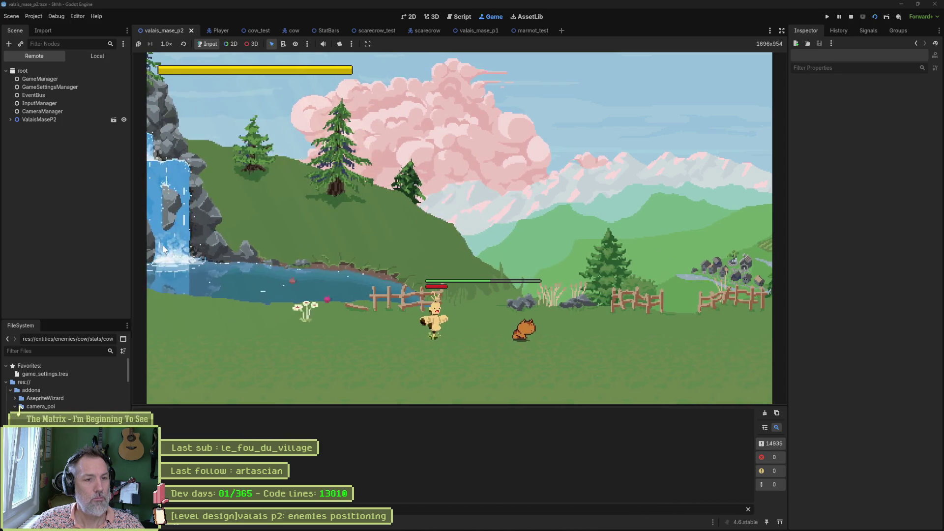
key(Left)
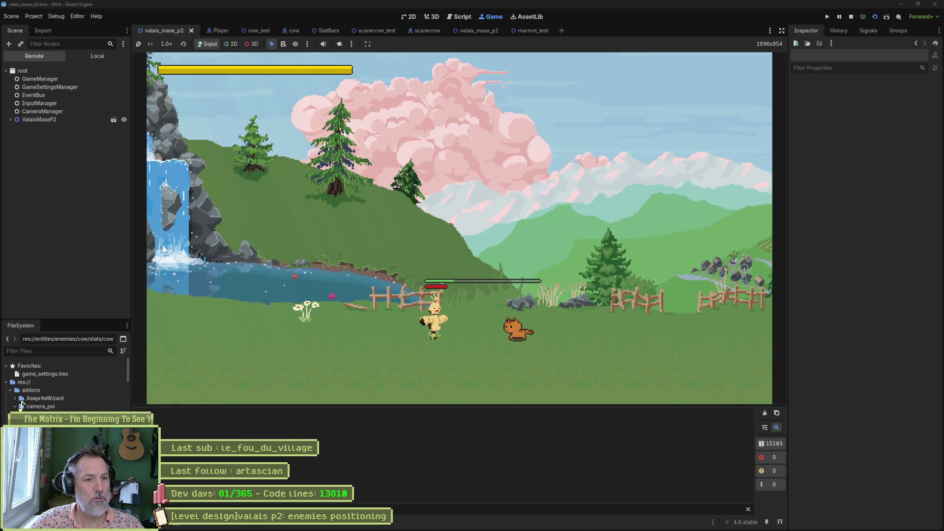
key(Right)
key(Left)
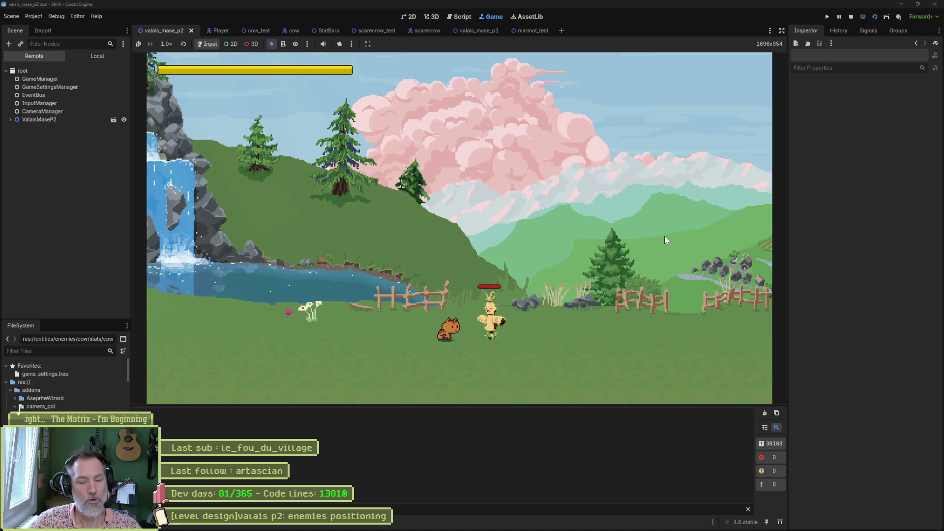
key(F8)
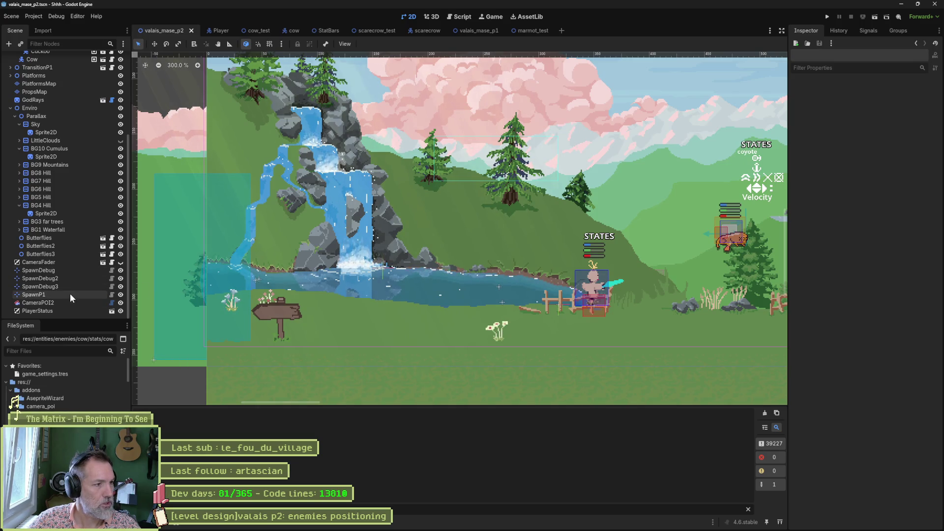
Check the Scarecrow's Character Stats, select the BG1 ground, then save, run and stop the scene.
scroll(69, 137, up, 5)
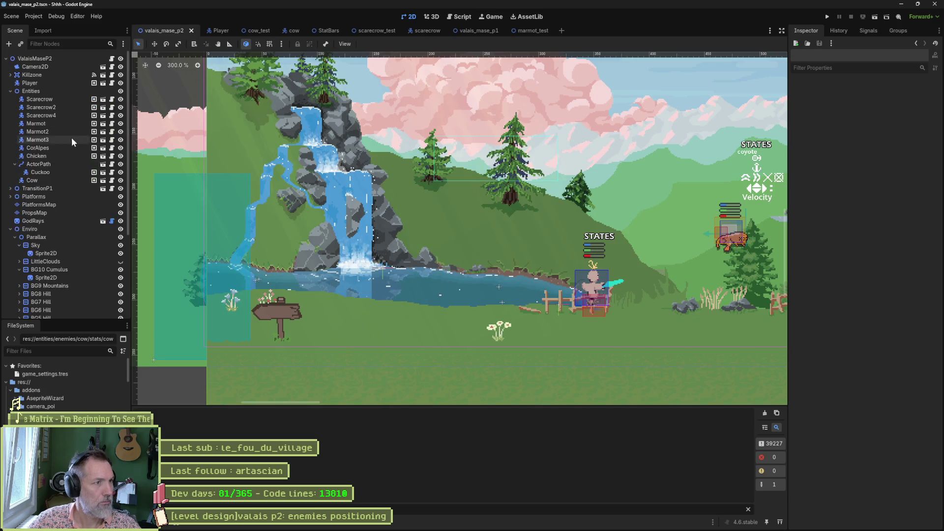
click(35, 101)
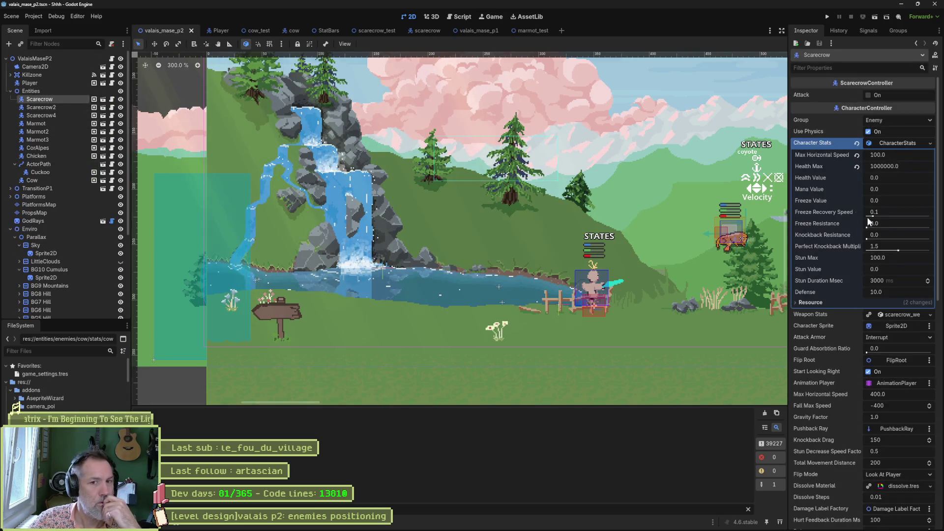
click(677, 327)
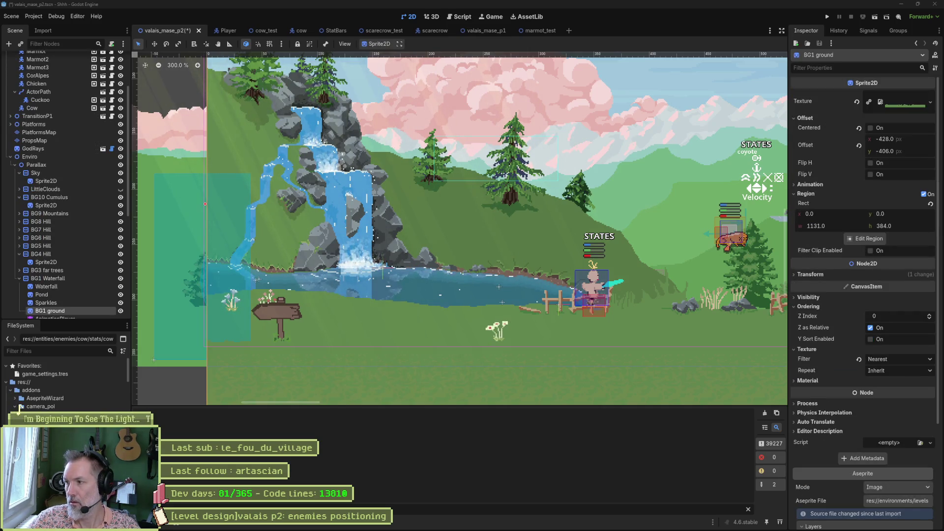
mouse_move(915, 530)
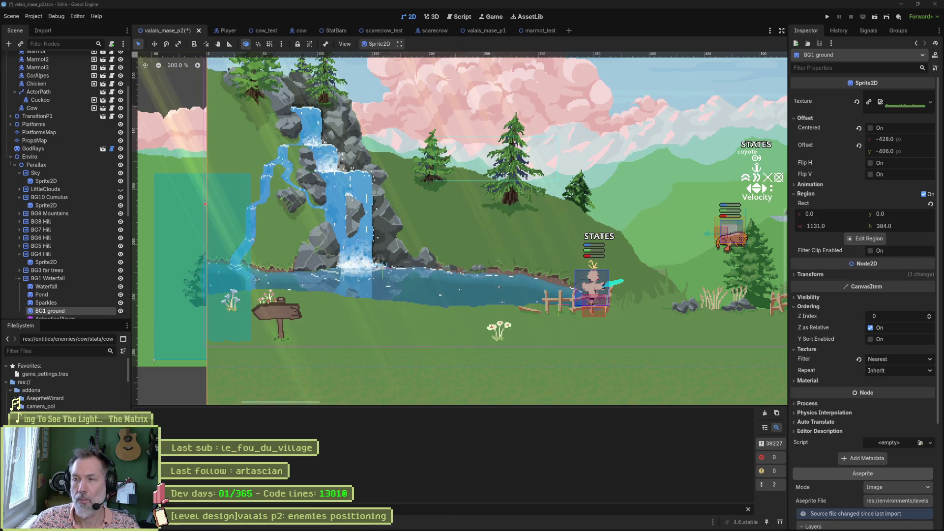
key(F6)
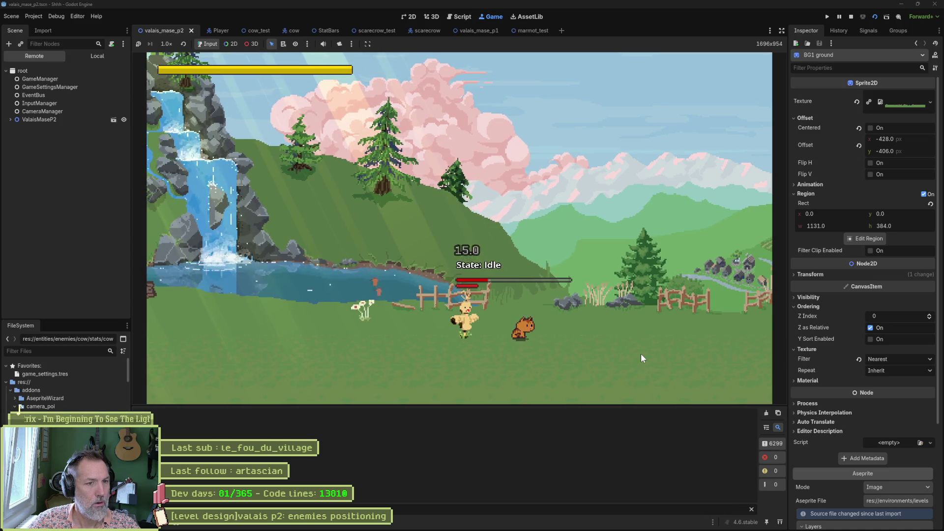
key(F8)
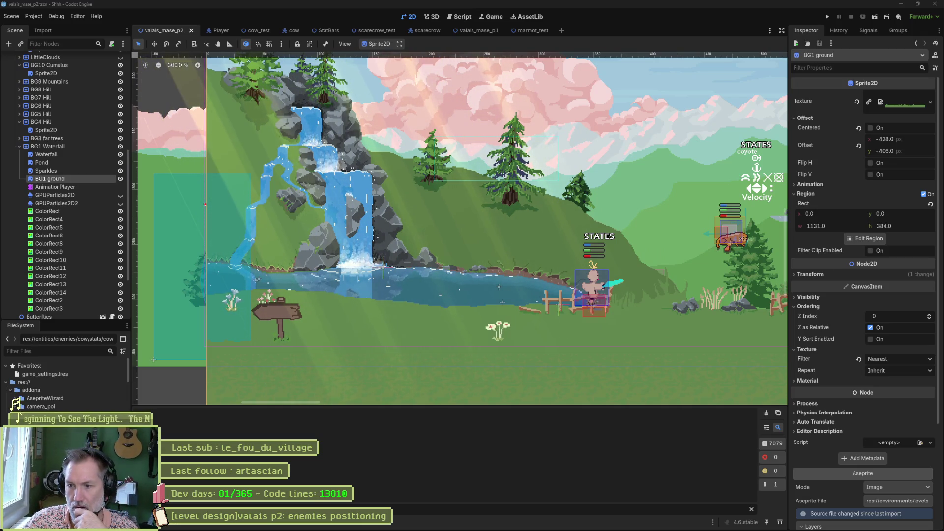
Add the task '[character controller]bug: switch too early to idle when stunned' atop In progress.
key(alt+Tab)
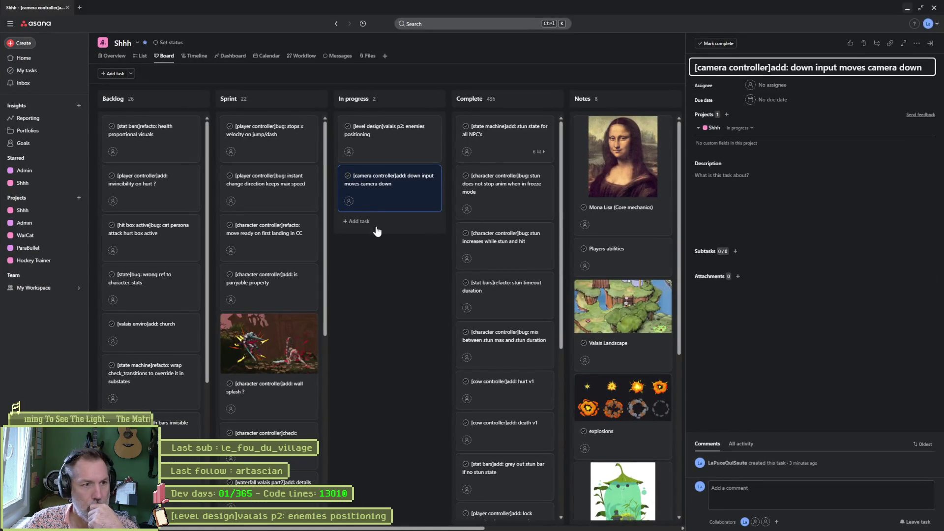
key(Escape)
key(Escape)
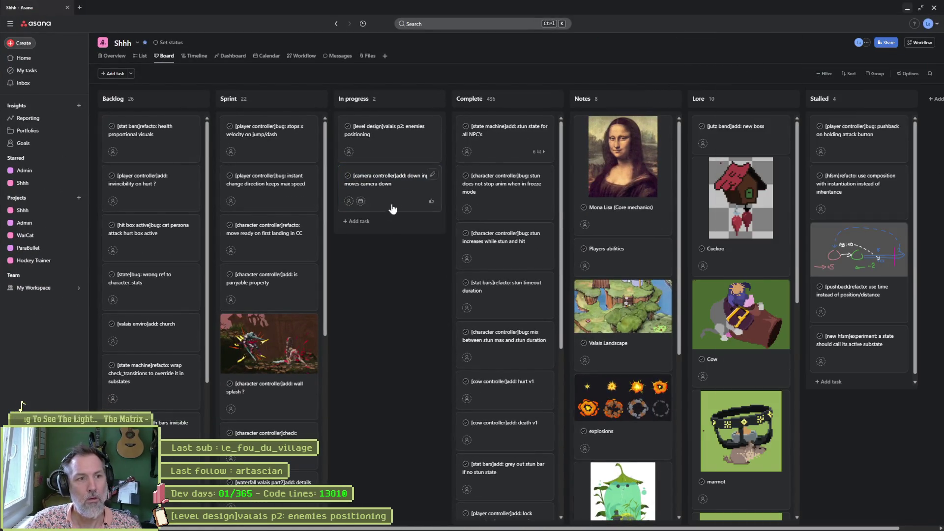
key(Return)
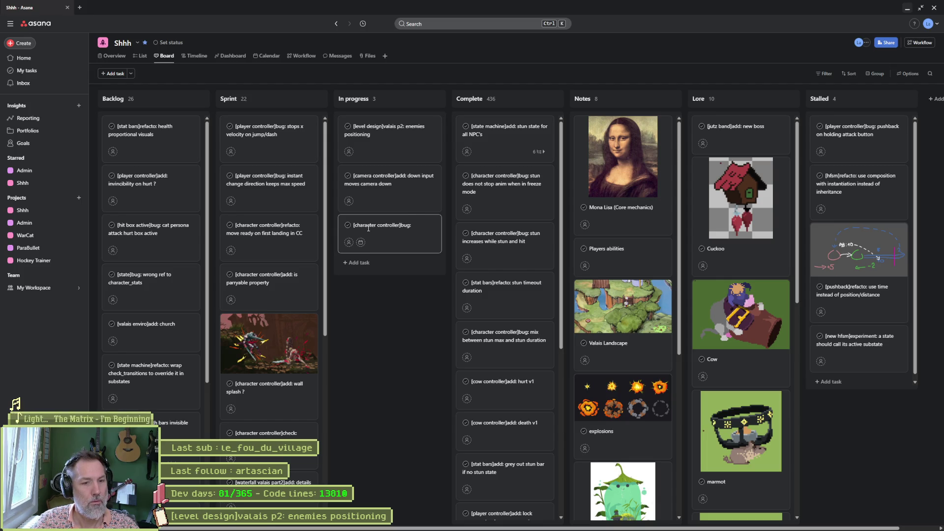
text([character controller]bug: switch t)
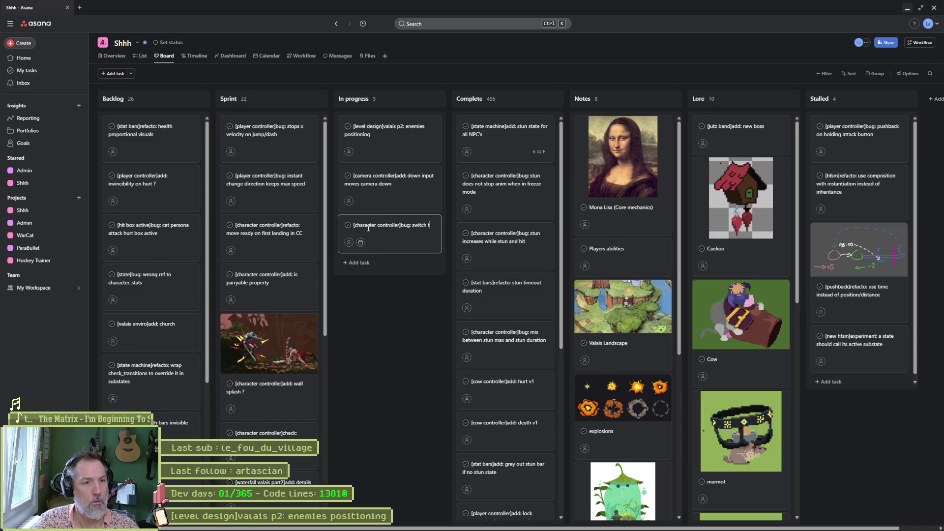
text(oo early to idle when)
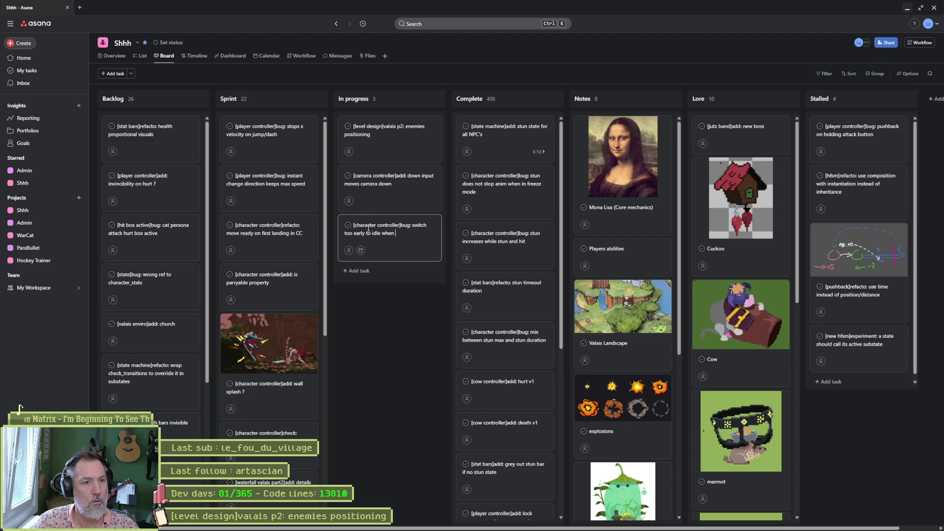
key(Return)
key(Escape)
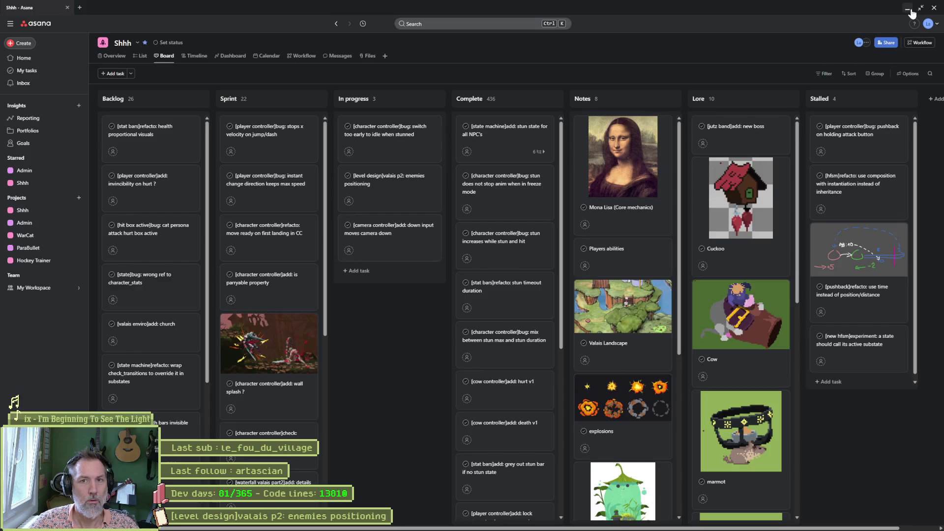
click(910, 9)
Show level.gd in the Script workspace and collapse the scene tree's Enviro branch.
click(447, 18)
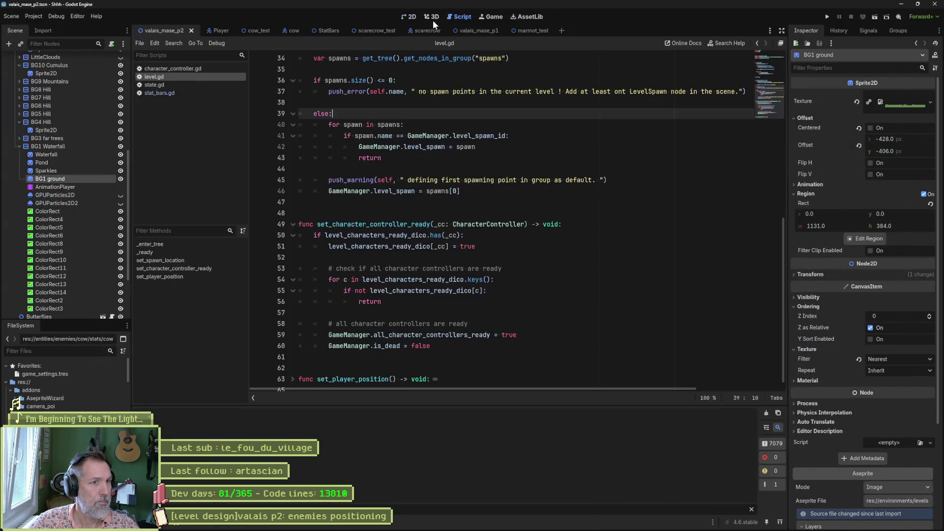
scroll(20, 146, up, 5)
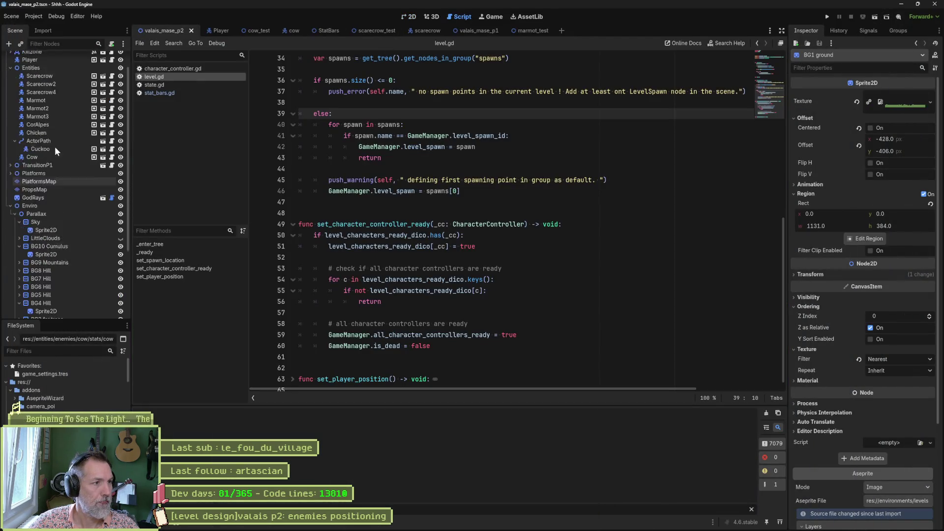
click(10, 229)
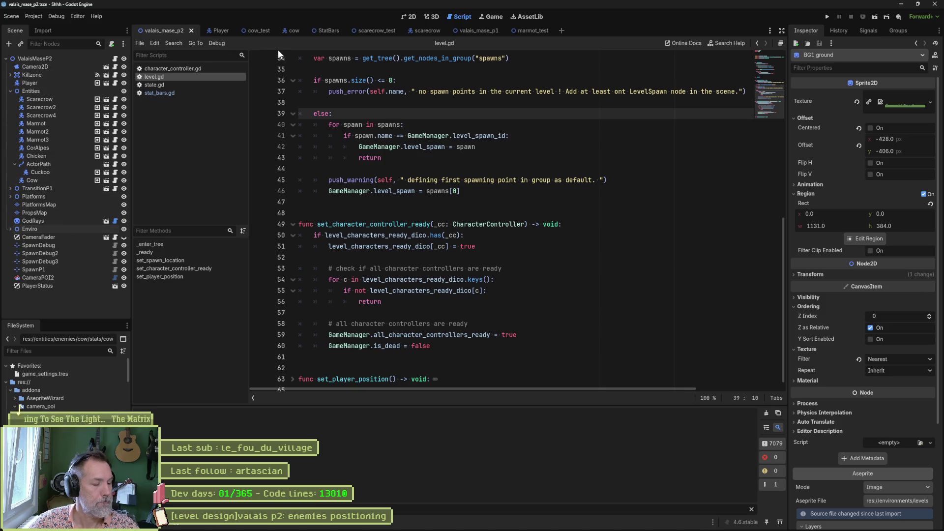
Open stun_state.gd using the quick file search for 'stun_st'.
click(489, 167)
key(shift+alt+o)
text(stun_st)
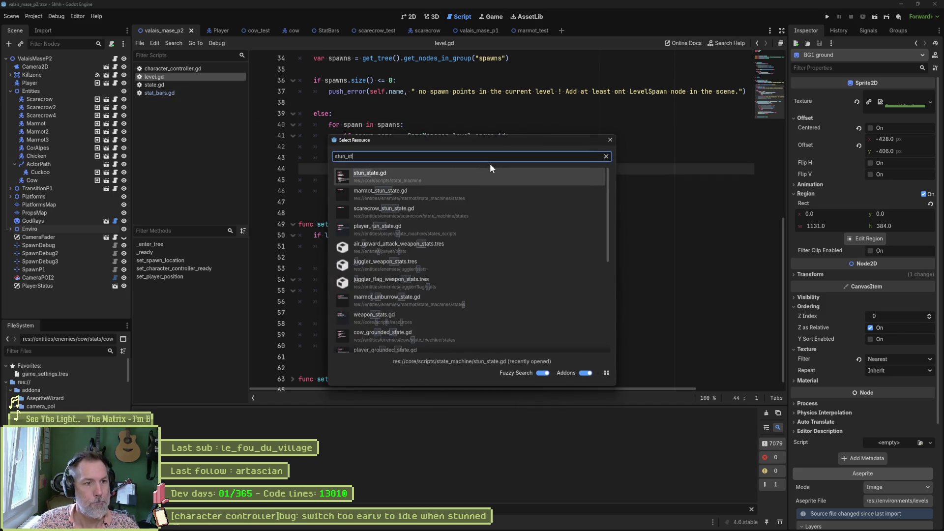
key(Return)
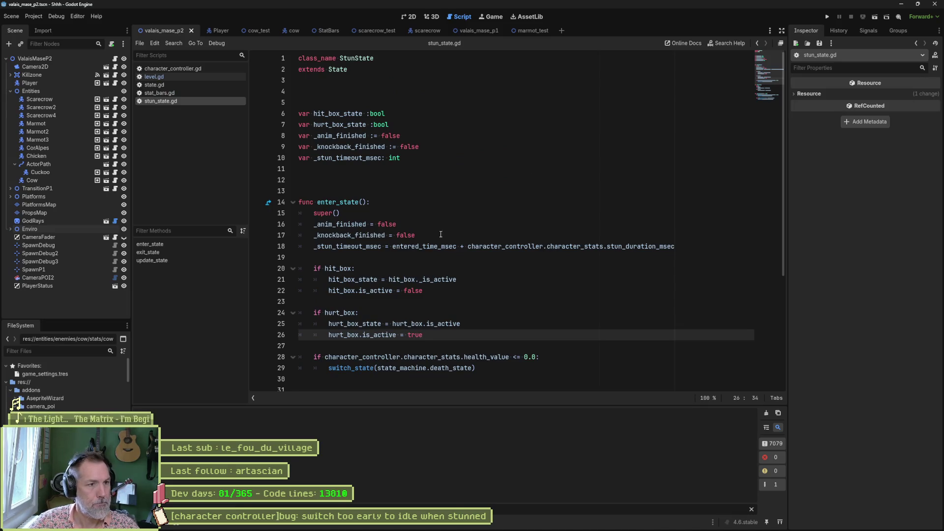
Review the _stun_timeout_msec check on line 44 and the stun_duration_msec property on line 18.
scroll(448, 232, down, 5)
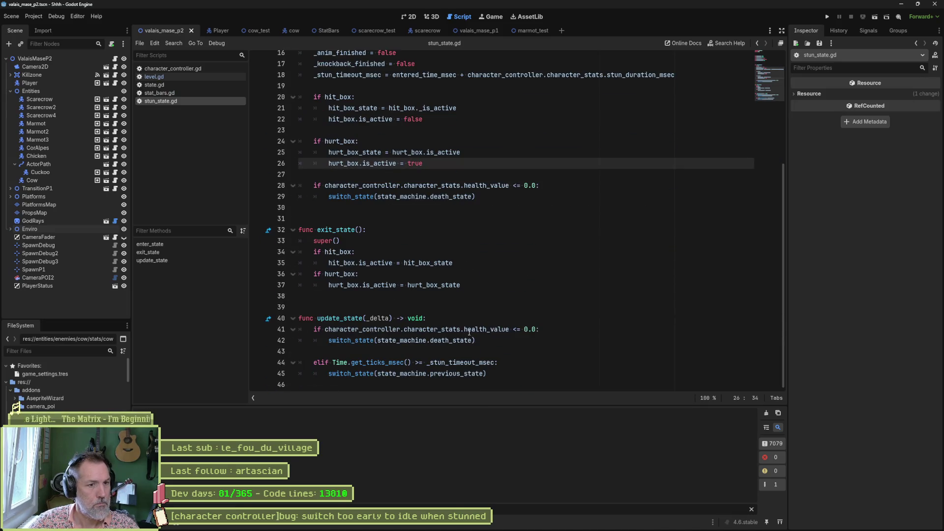
drag(374, 365, 498, 363)
double_click(494, 362)
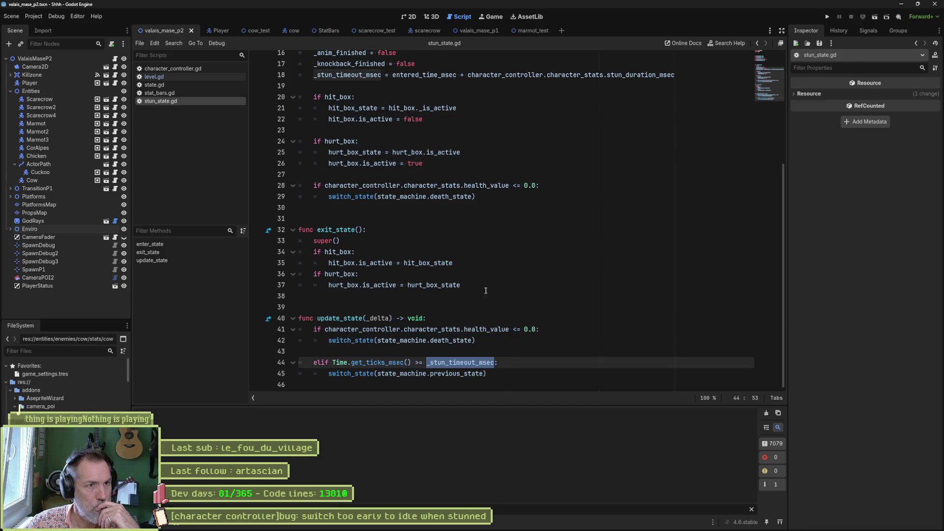
scroll(386, 135, up, 3)
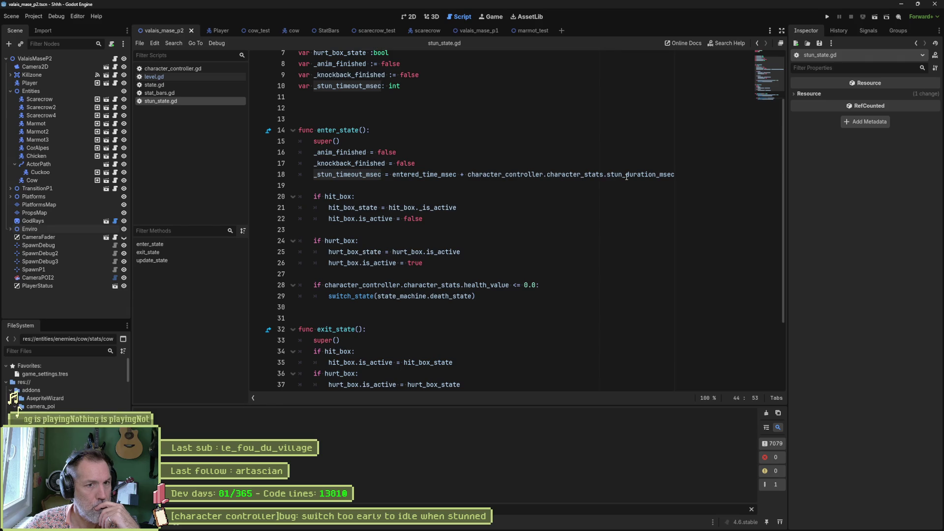
drag(570, 174, 668, 174)
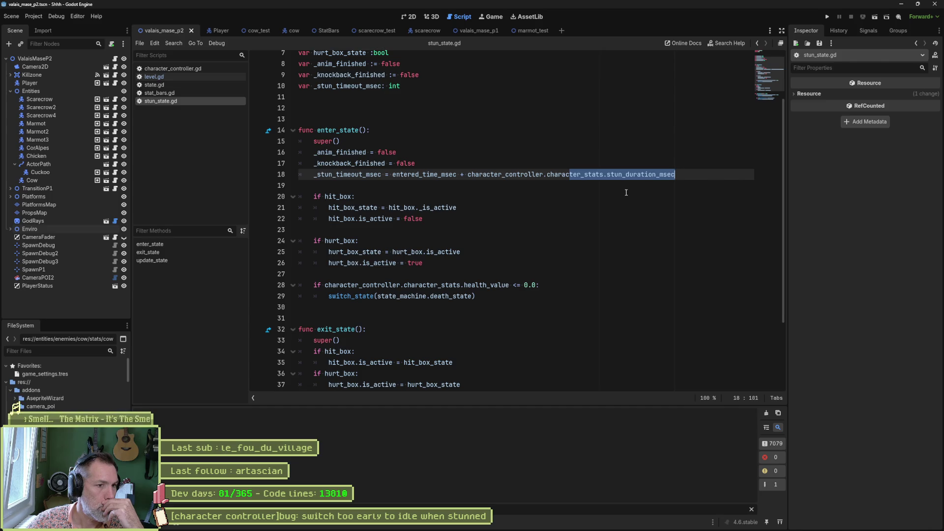
scroll(558, 233, down, 3)
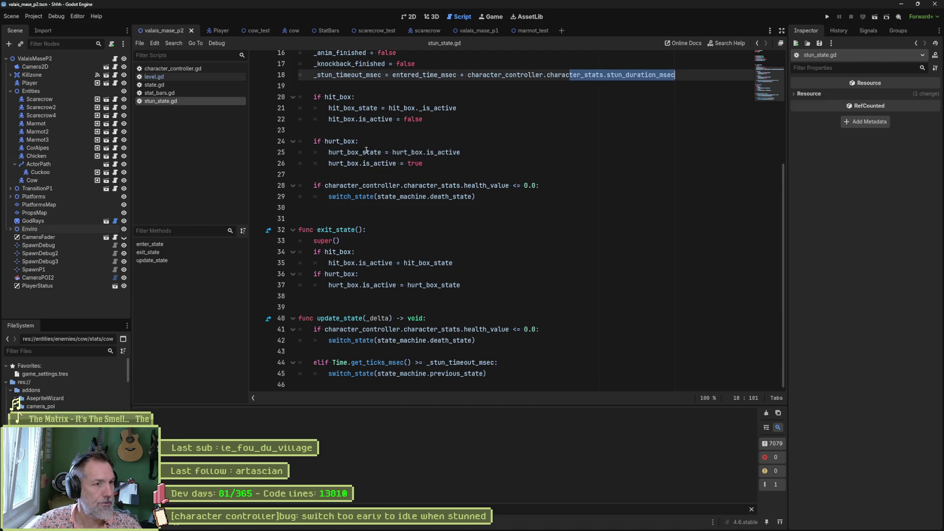
Open stat_bars.gd and unfold its update_progress_bars function.
click(167, 93)
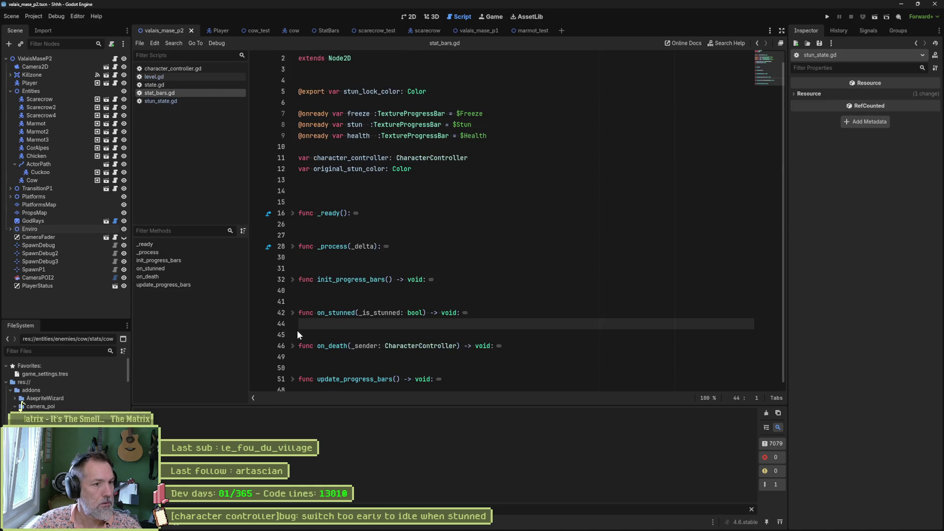
click(293, 313)
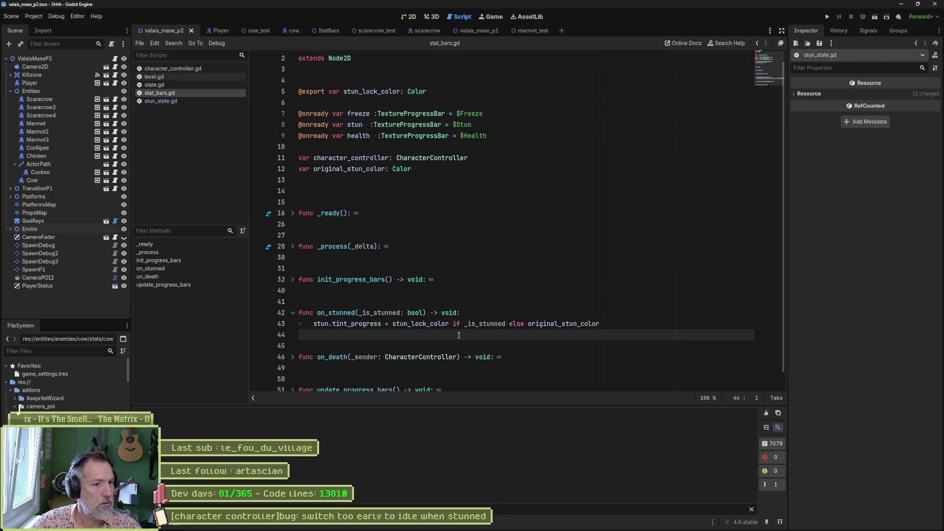
click(293, 314)
click(292, 374)
scroll(579, 289, down, 5)
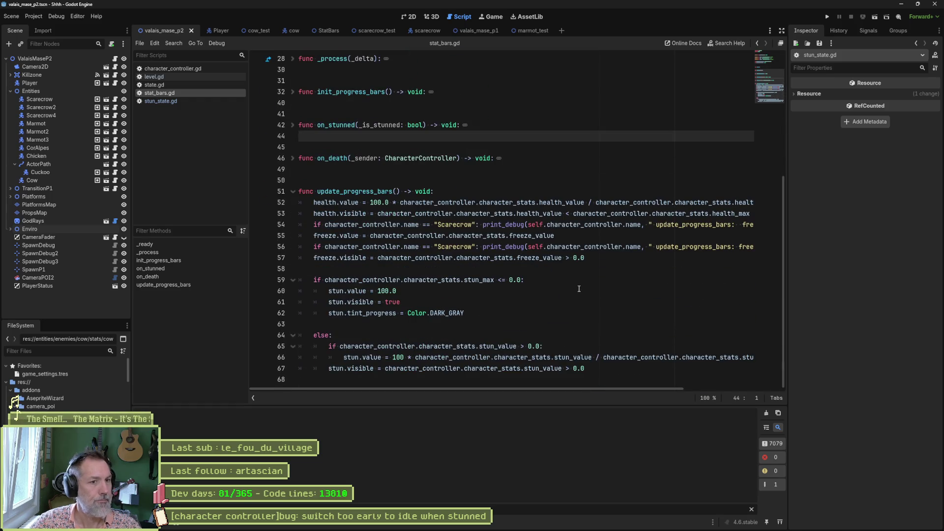
Delete the two Scarecrow print_debug lines starting at line 54 and save stat_bars.gd.
click(483, 224)
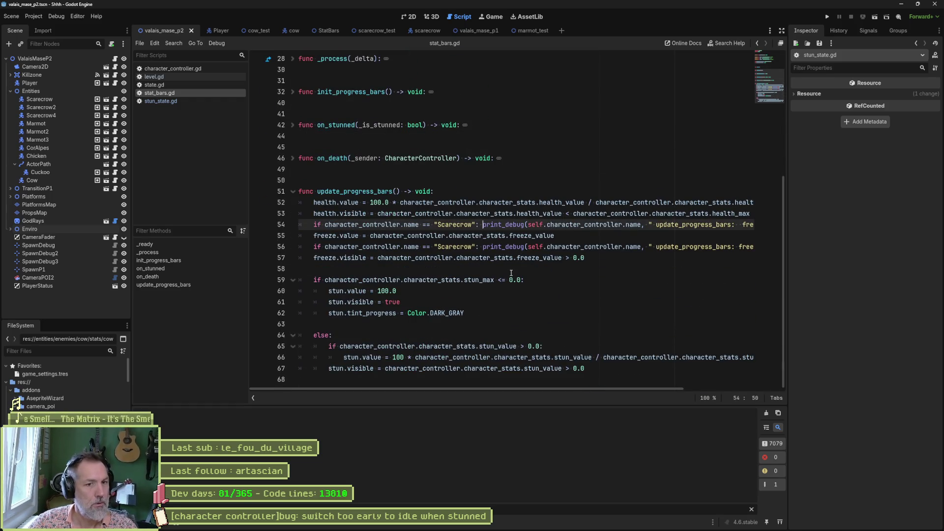
key(ctrl+shift+k)
key(Down)
key(ctrl+shift+k)
key(ctrl+s)
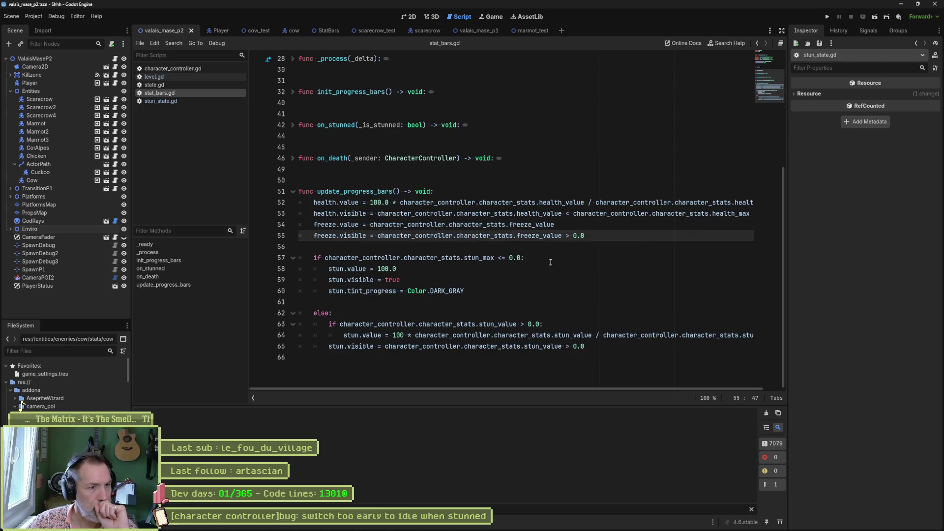
Review on_stunned's tint assignment on line 43, then bring up state.gd.
scroll(305, 221, up, 3)
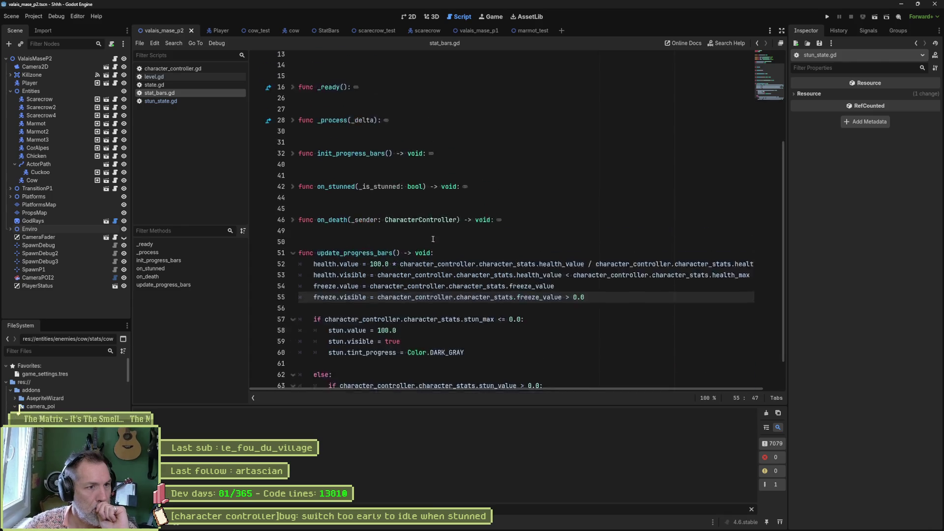
click(293, 216)
drag(347, 225, 609, 223)
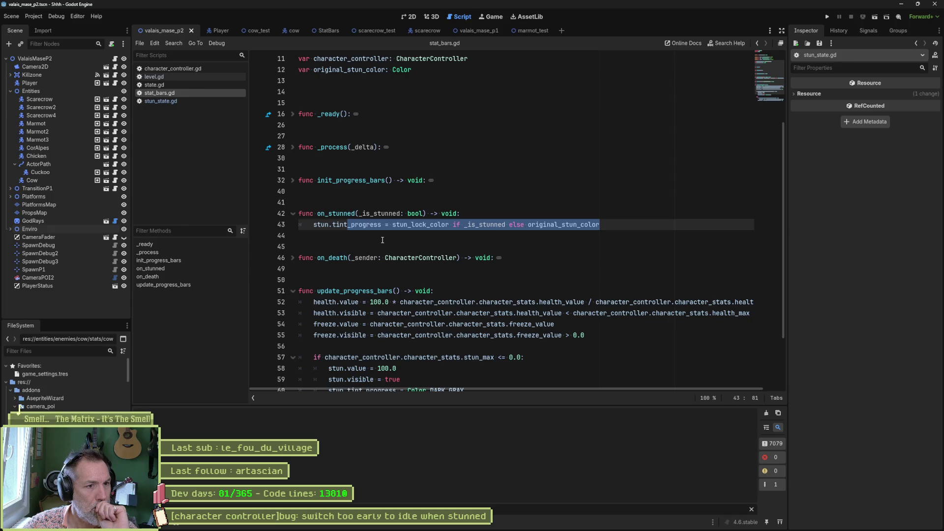
scroll(382, 240, down, 1)
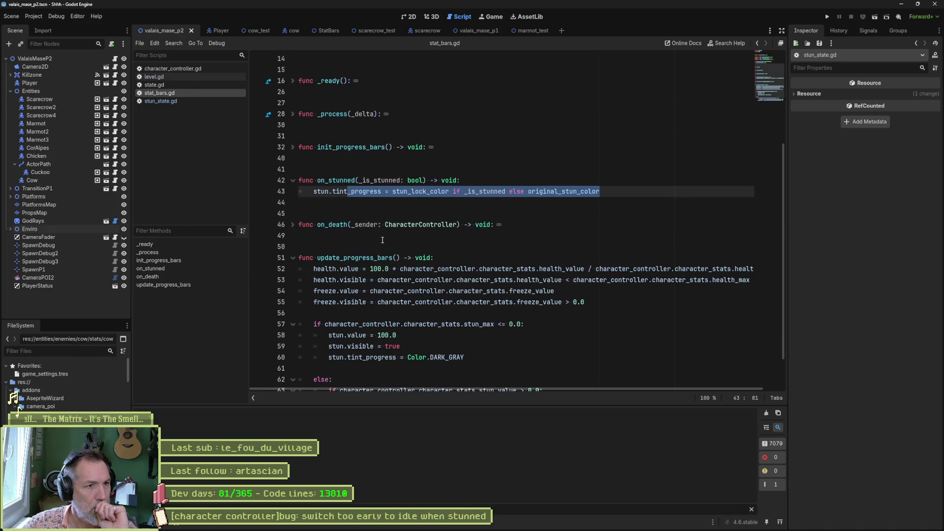
scroll(382, 240, down, 1)
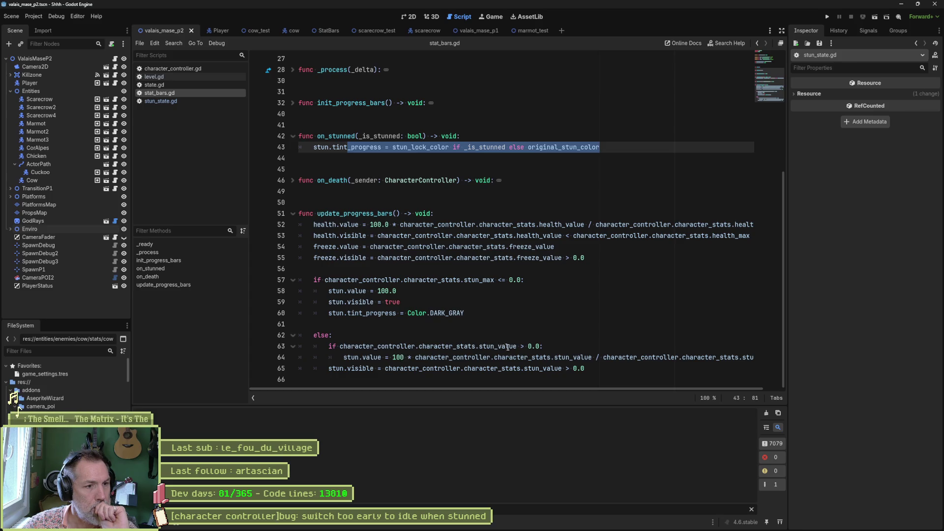
mouse_move(507, 347)
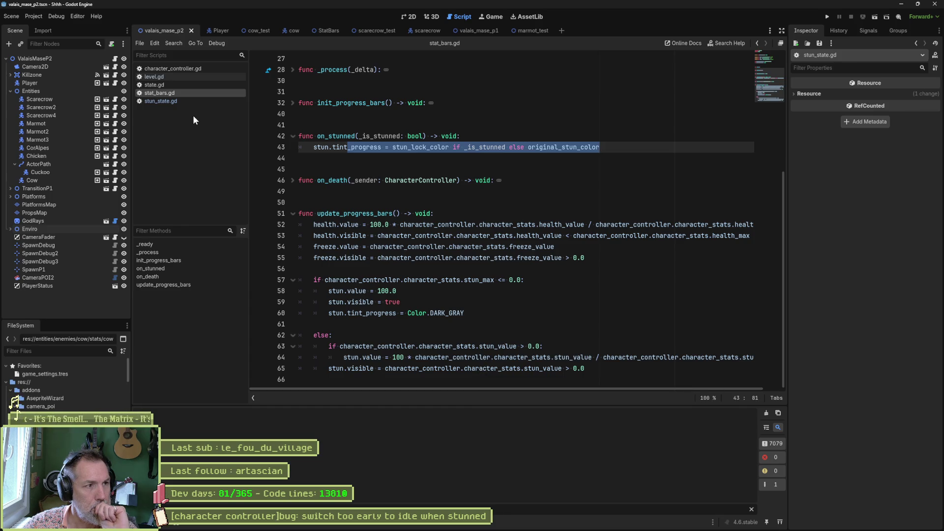
click(176, 84)
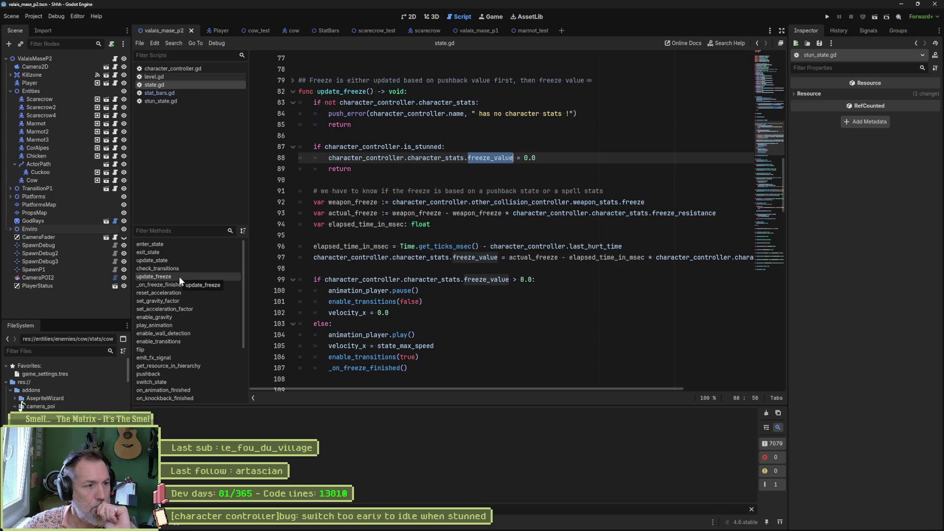
Select GameSettingsManager.stun_timeout in character_controller.gd's update_stun, then close level.gd and show state.gd.
click(186, 69)
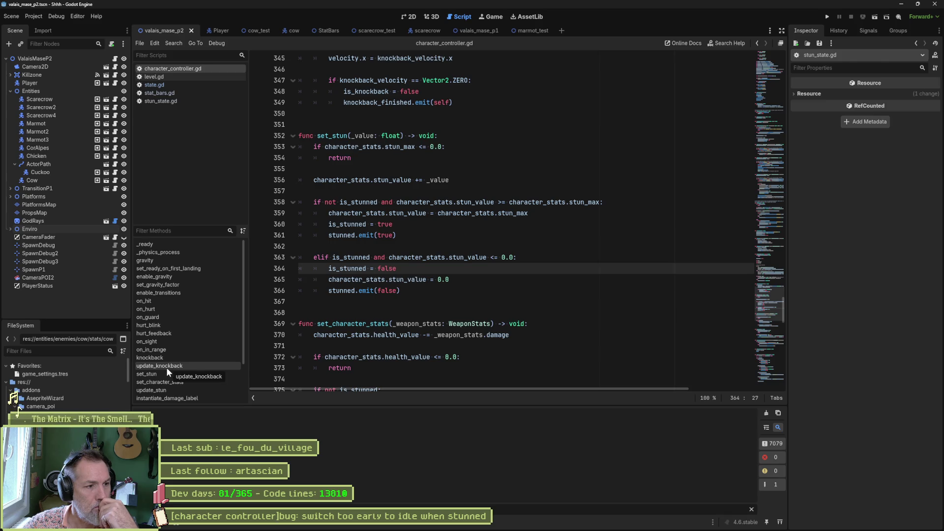
click(162, 389)
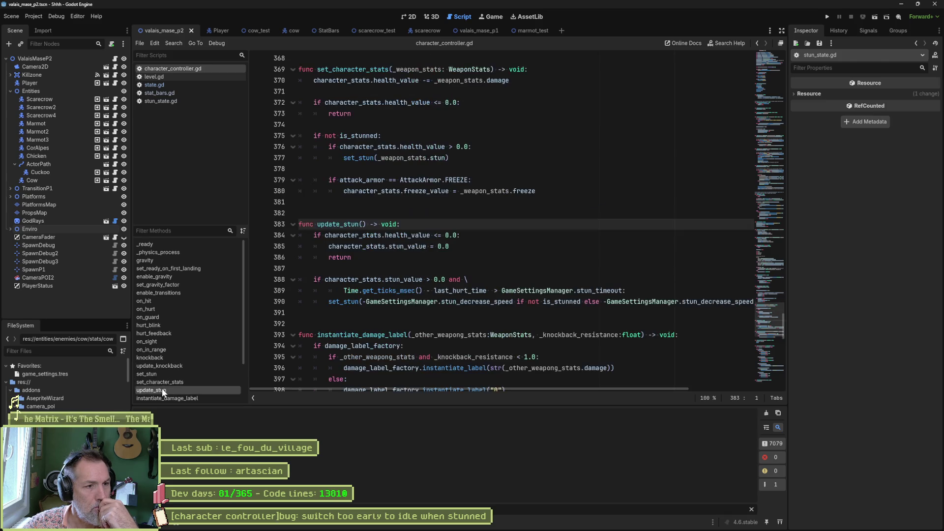
scroll(524, 293, down, 2)
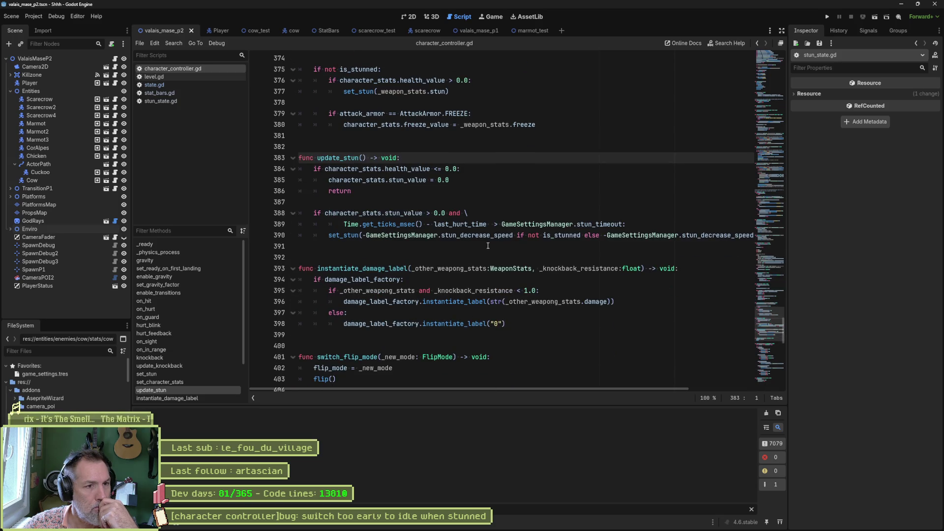
mouse_move(503, 224)
mouse_move(502, 225)
mouse_down()
mouse_move(639, 235)
mouse_move(622, 225)
mouse_up()
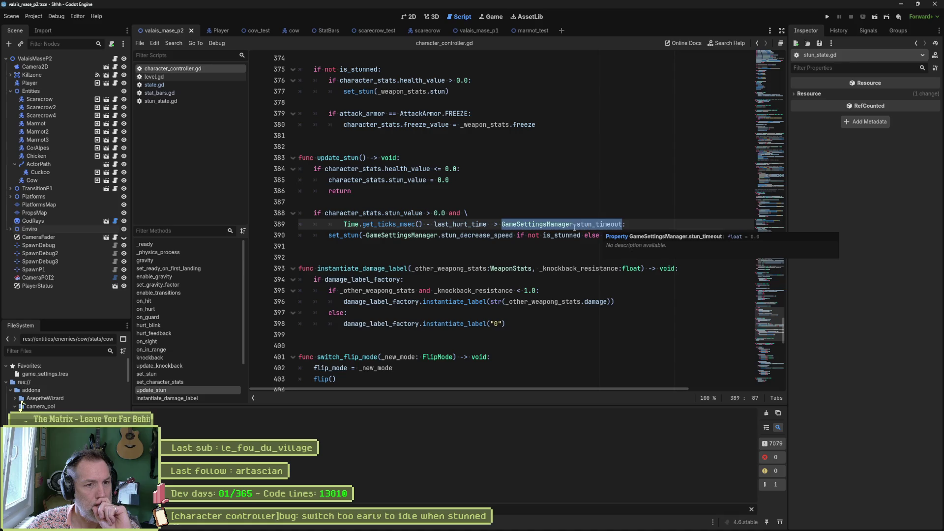
middle_click(176, 79)
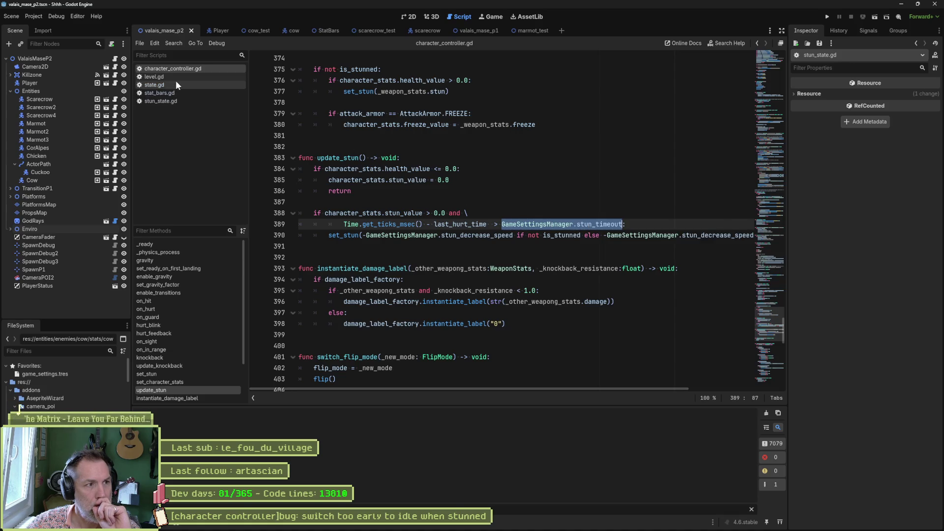
click(173, 78)
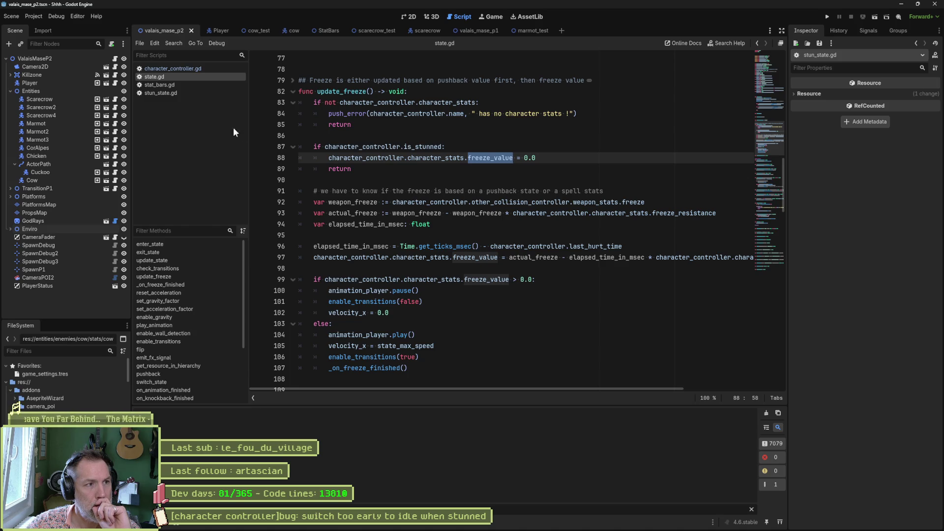
In stun_state.gd, insert a new line after line 17 containing GameSettingsManager.stun_timeout.
click(162, 94)
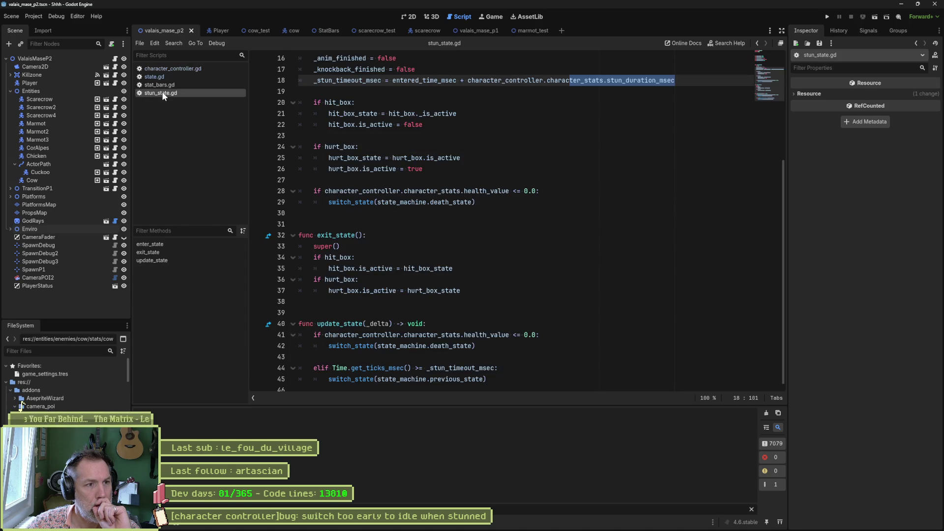
scroll(535, 208, up, 2)
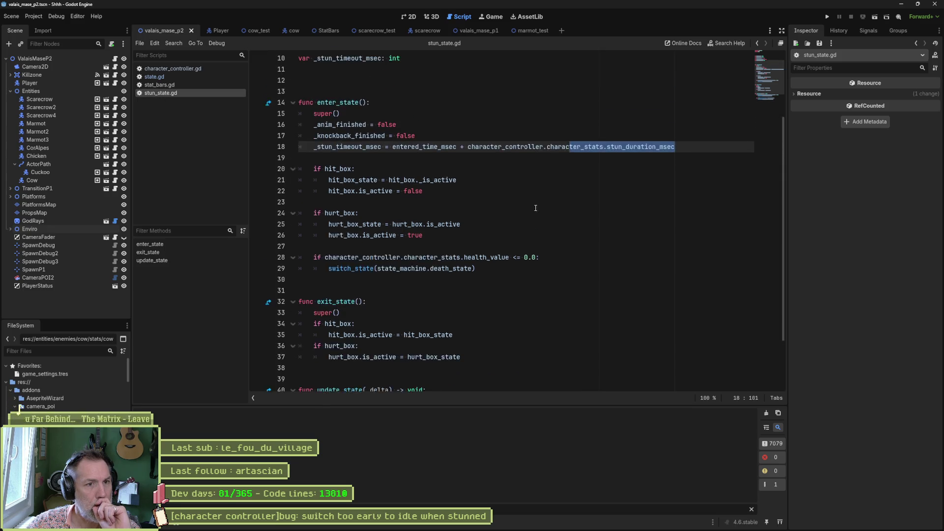
scroll(533, 202, up, 2)
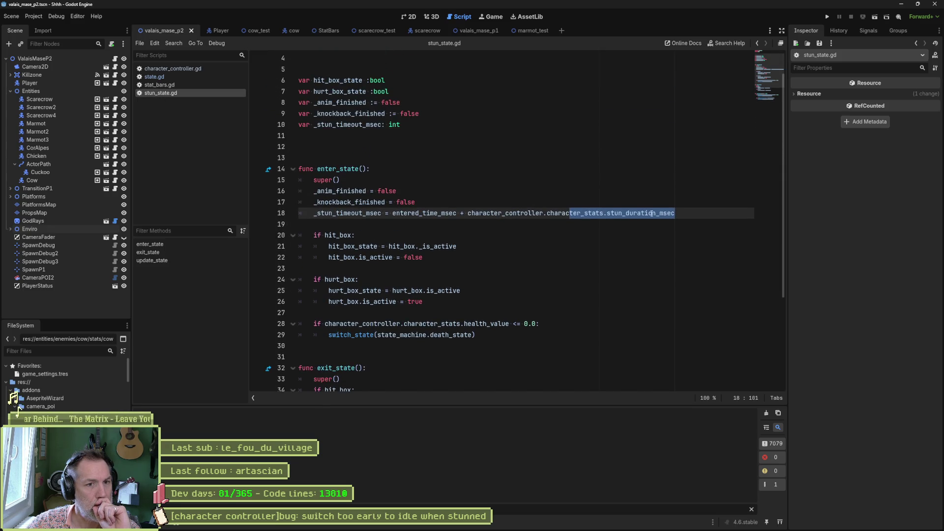
mouse_move(650, 215)
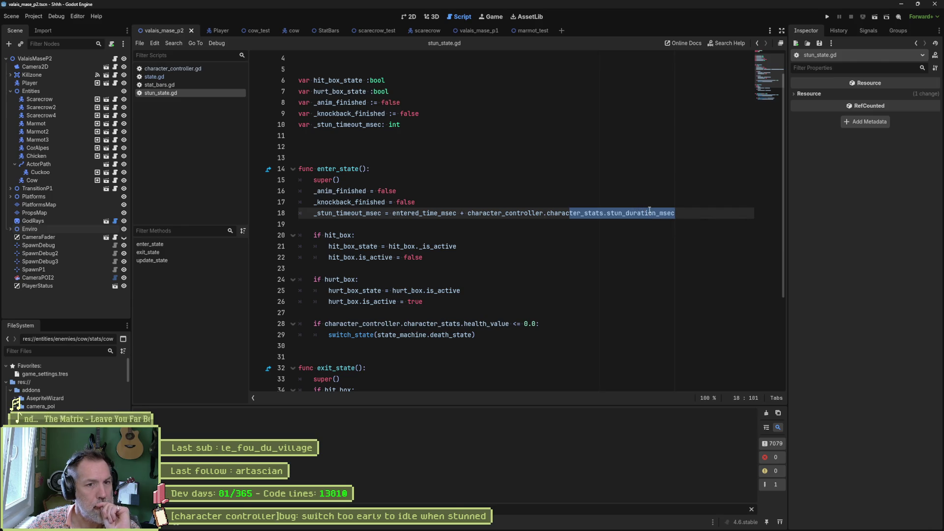
click(632, 206)
key(Return)
text(GameSettingsManager.stun_timeout)
Duplicate the timeout line using GameSettingsManager.stun_timeout, comment out the stun_duration_msec original, and save.
mouse_move(680, 225)
mouse_down()
mouse_move(679, 214)
mouse_move(313, 212)
mouse_up()
key(ctrl+c)
key(ctrl+shift+d)
key(BackSpace)
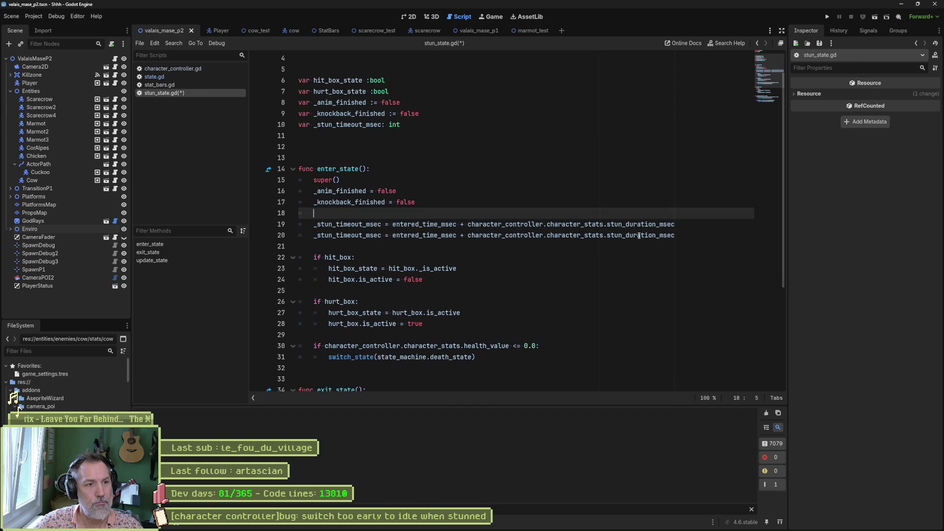
drag(467, 235, 676, 236)
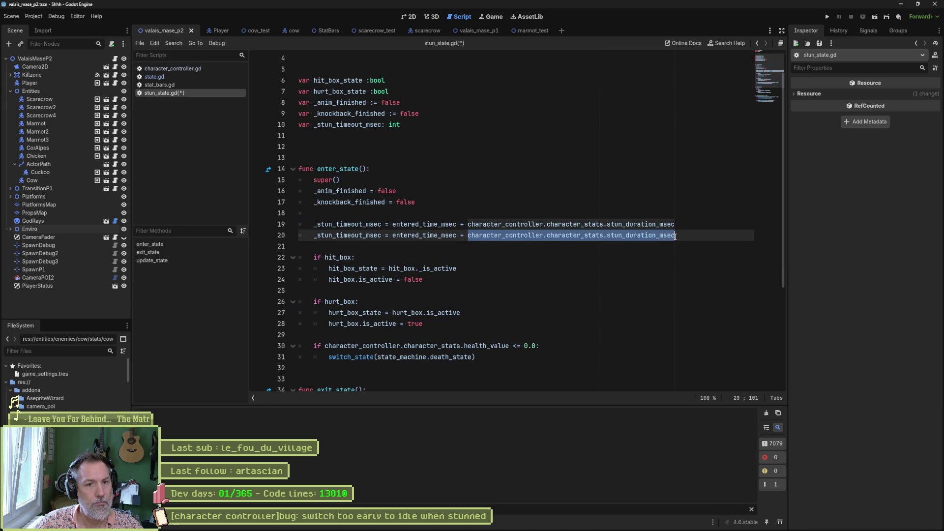
key(ctrl+v)
click(315, 225)
text(#)
key(Up)
key(ctrl+shift+k)
key(ctrl+s)
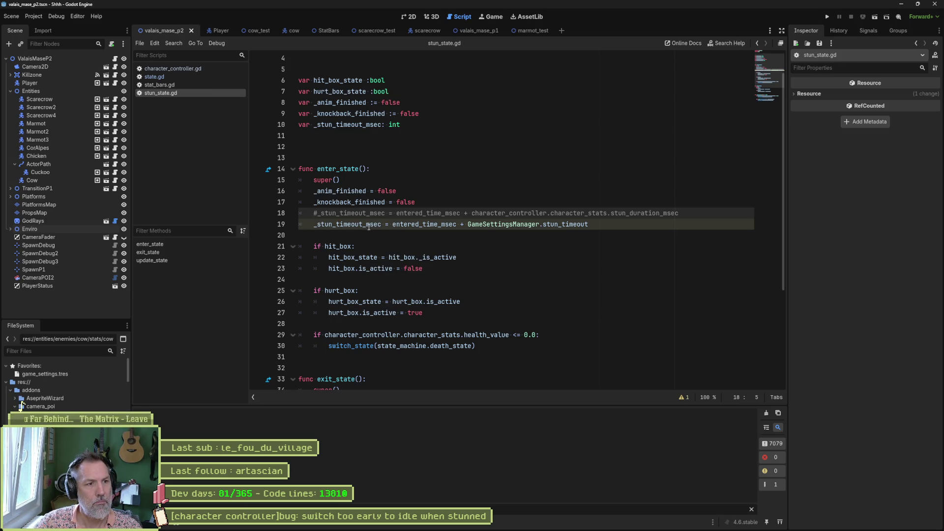
click(686, 398)
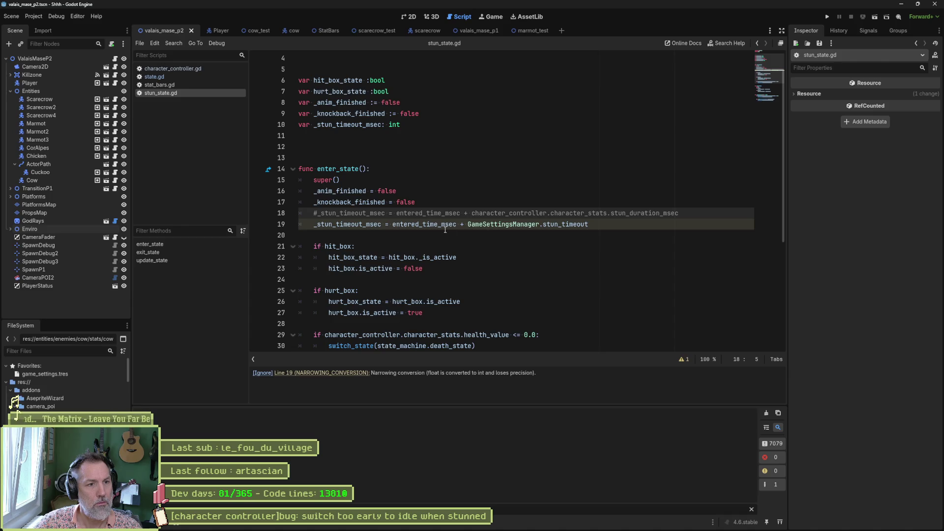
Inspect stun_timeout's float definition in game_settings_manager.gd, then return to stun_state.gd.
mouse_move(567, 225)
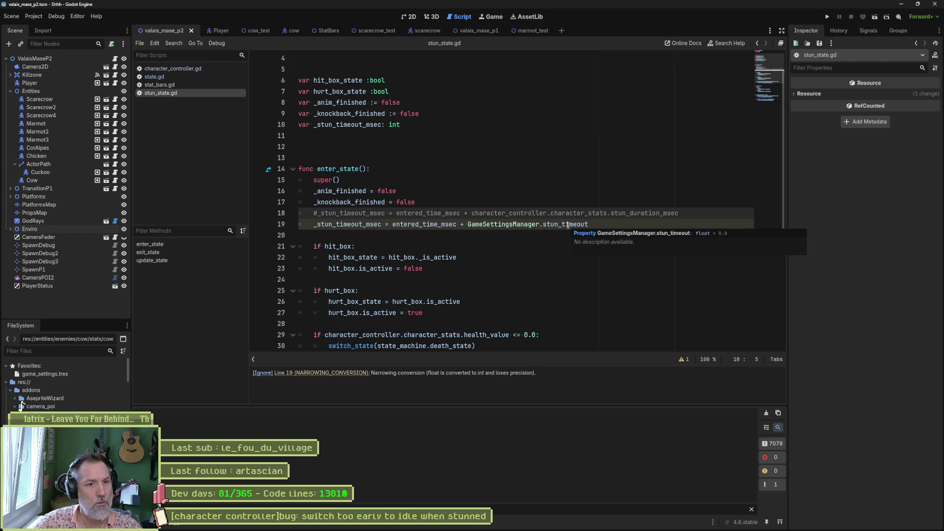
ctrl+click(579, 225)
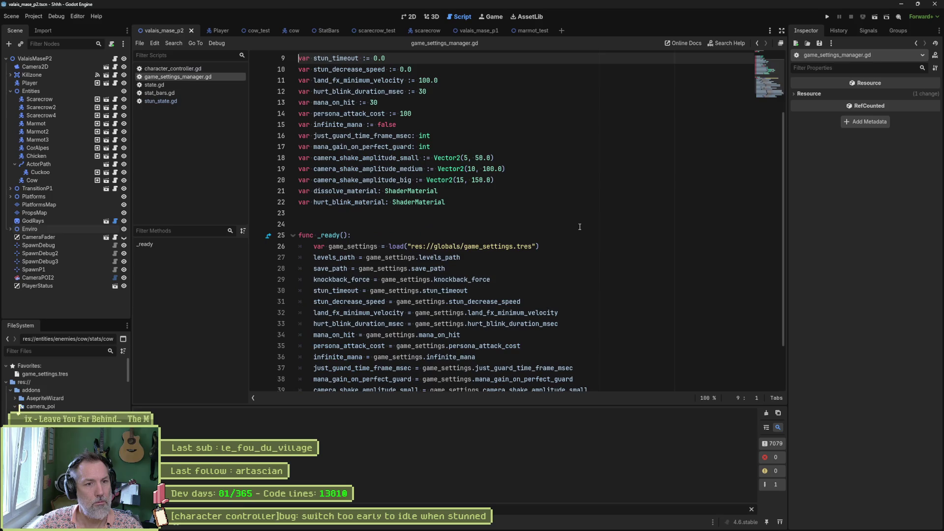
scroll(499, 174, up, 3)
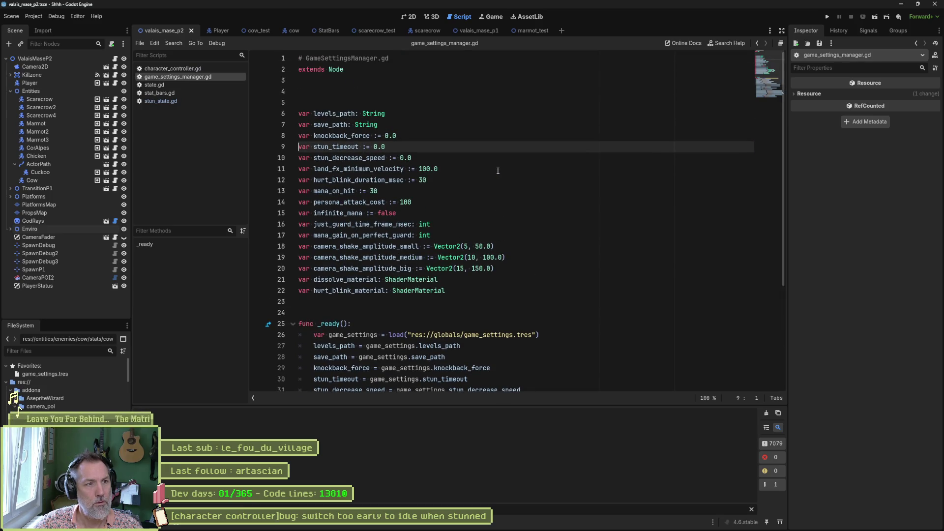
scroll(497, 170, down, 2)
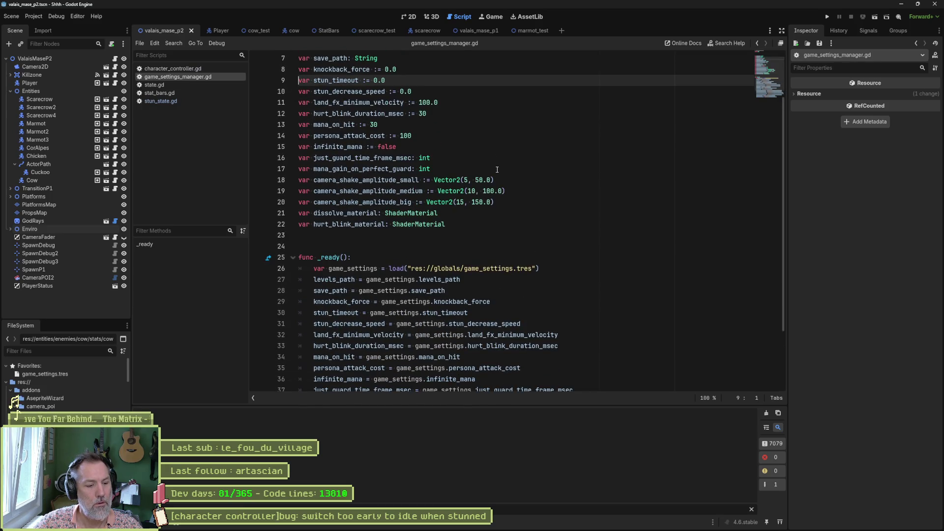
scroll(499, 176, up, 2)
key(alt+Left)
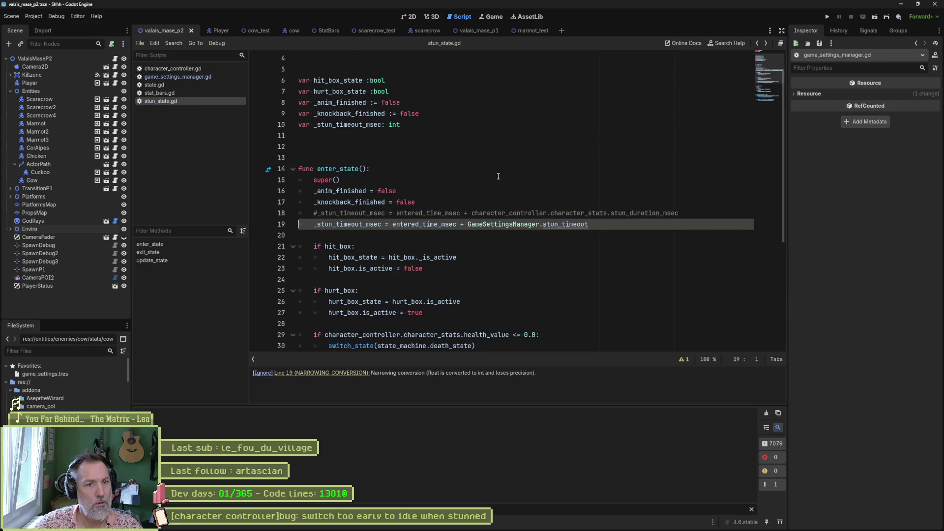